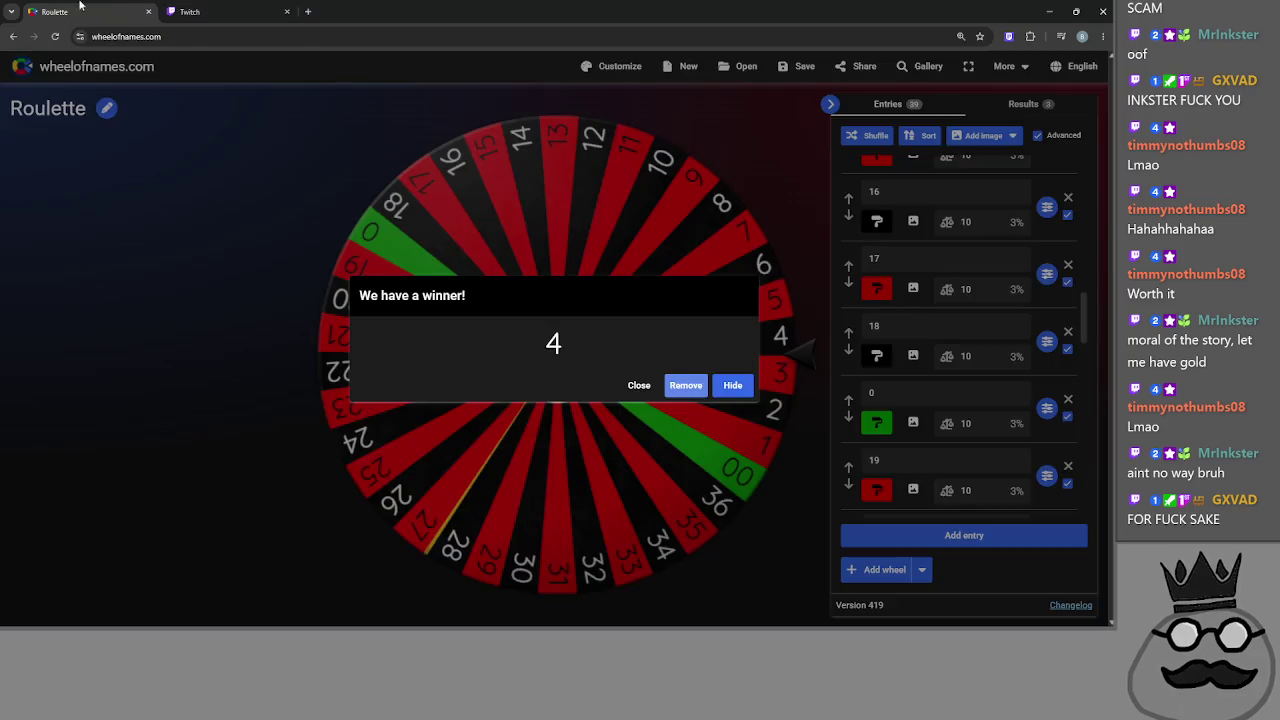
key(ctrl+Tab)
- Compare the roulette wheel's winning result with the prediction page and pick Black as the outcome
click(1064, 320)
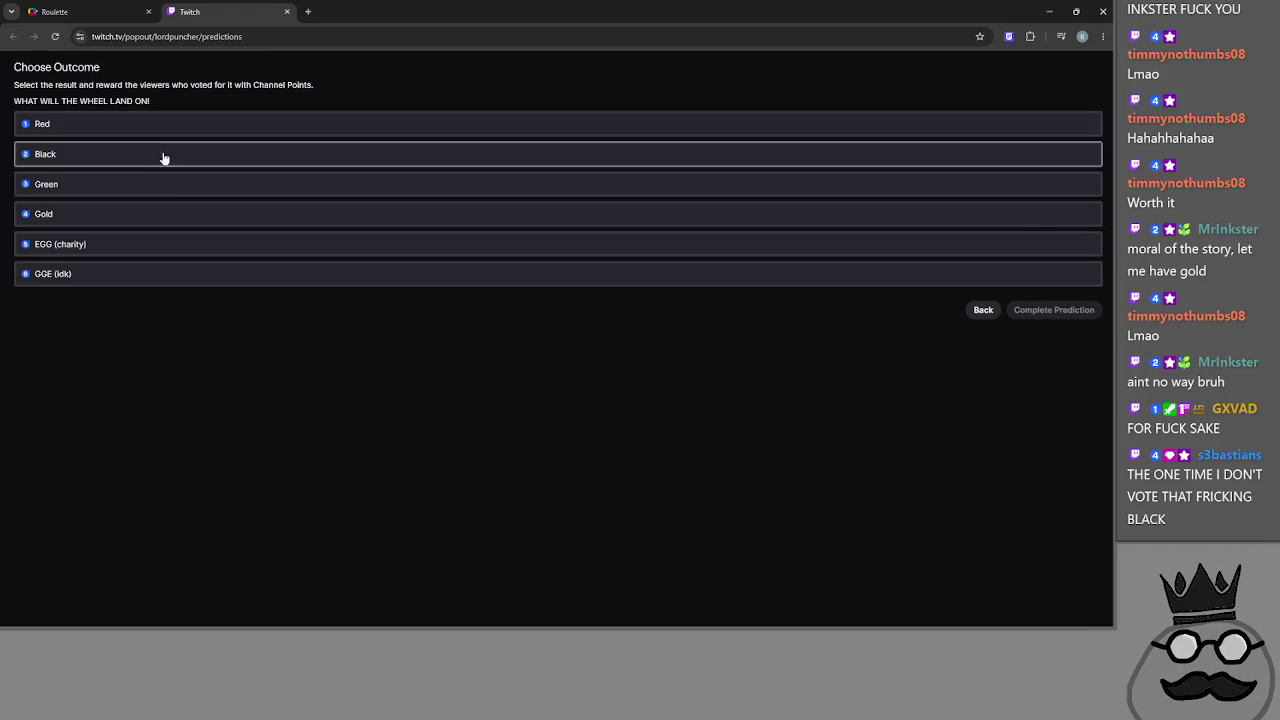
click(160, 157)
click(80, 11)
click(213, 6)
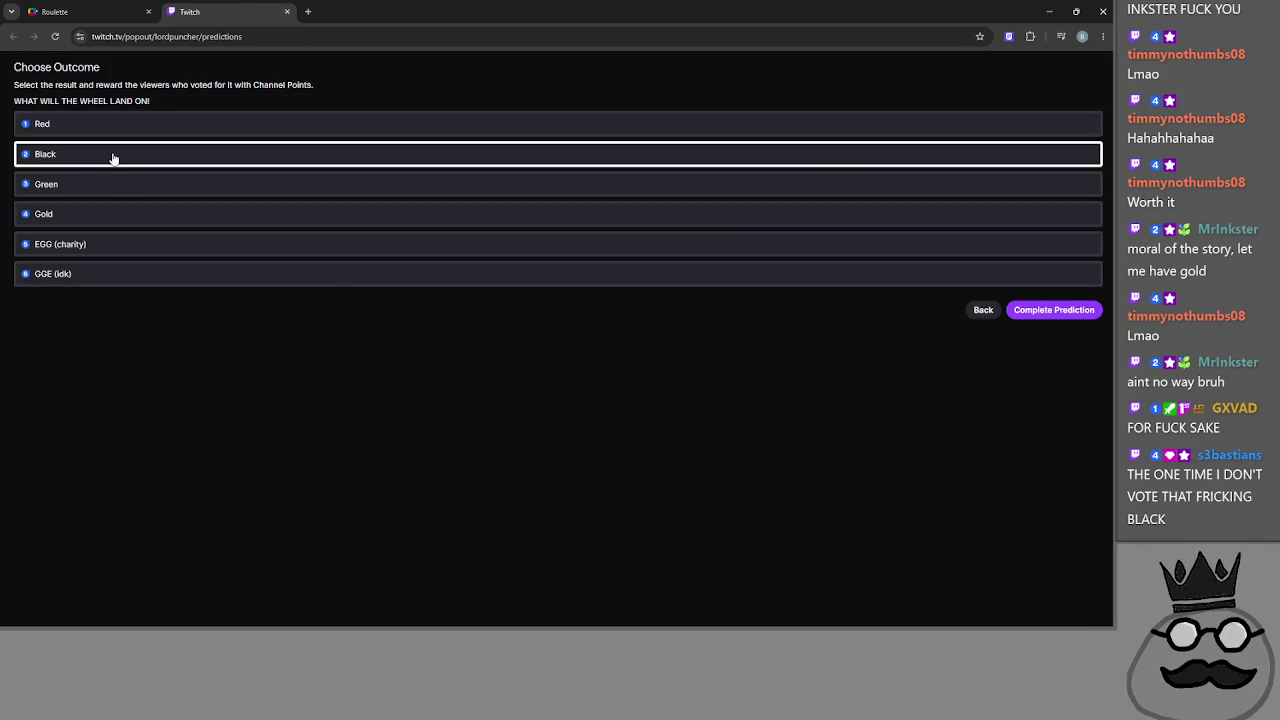
click(100, 10)
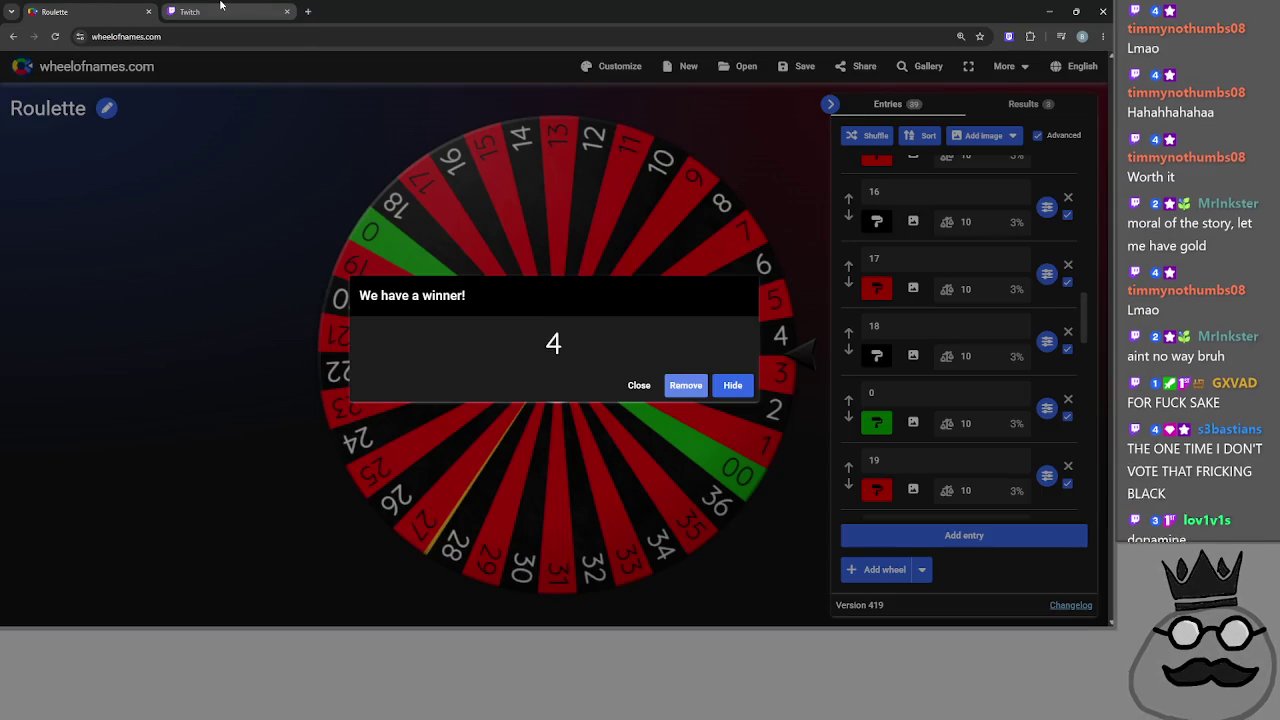
click(221, 6)
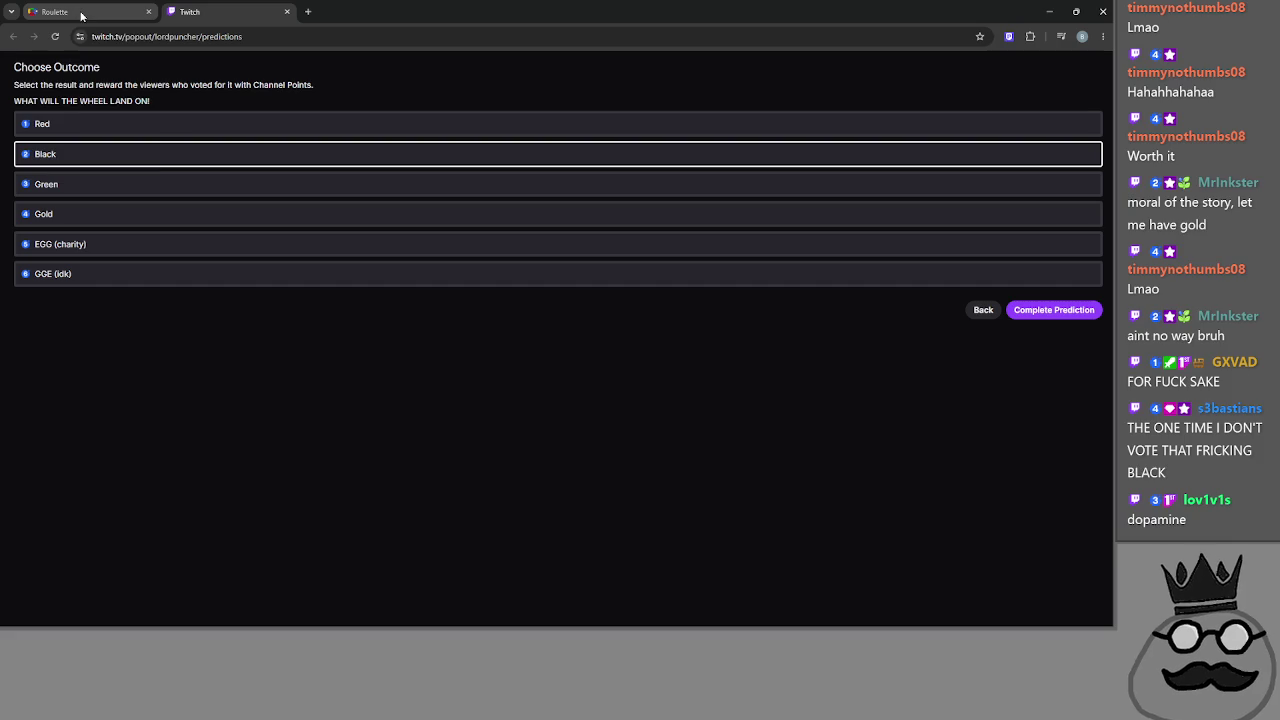
mouse_move(84, 8)
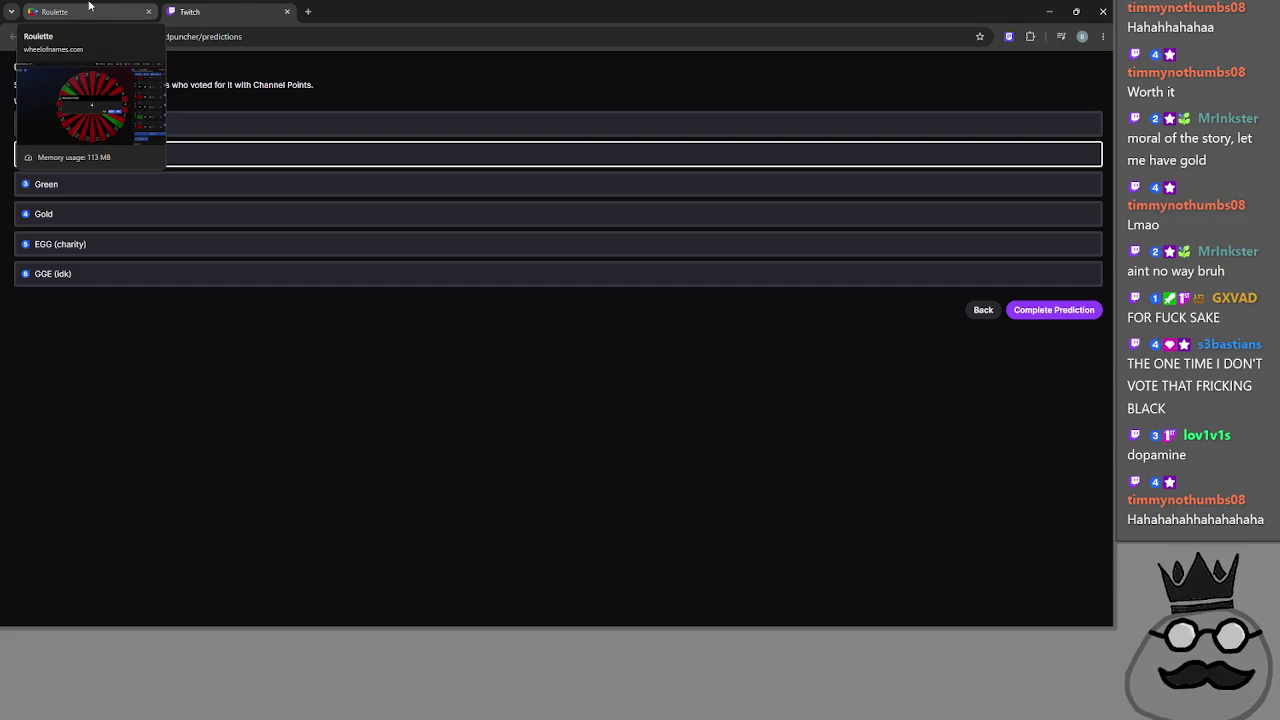
click(89, 6)
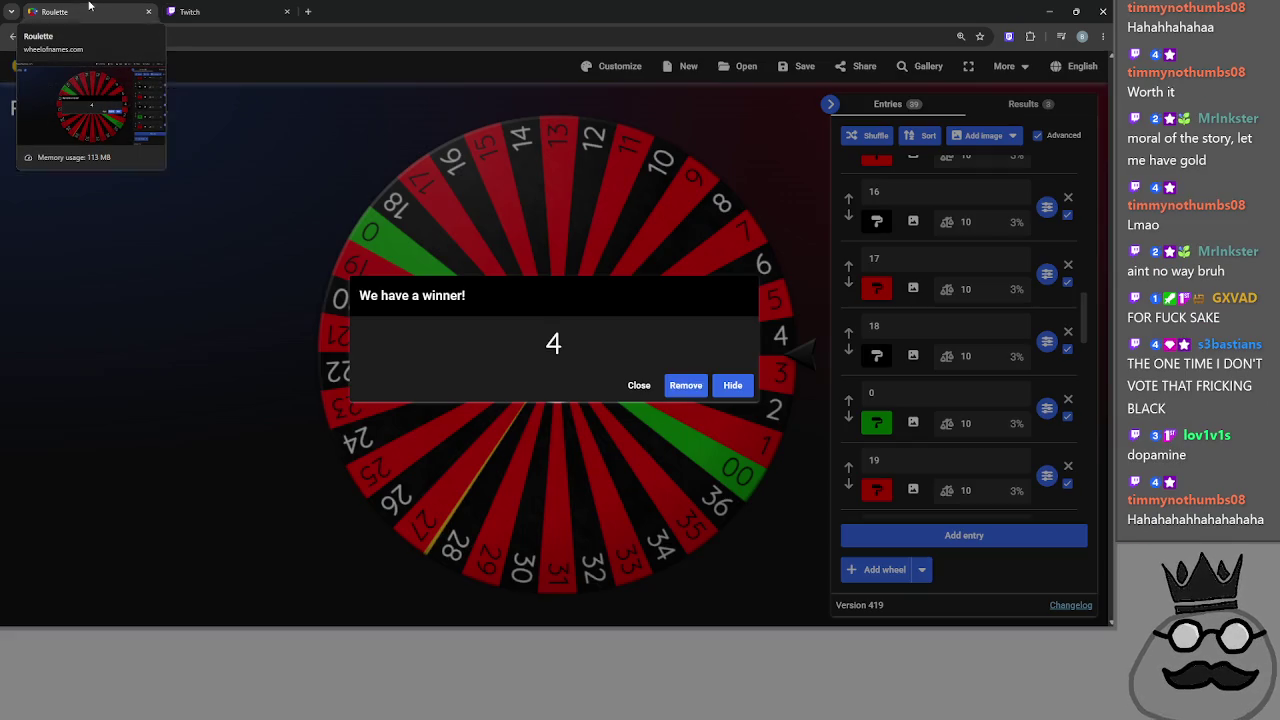
click(196, 8)
click(93, 8)
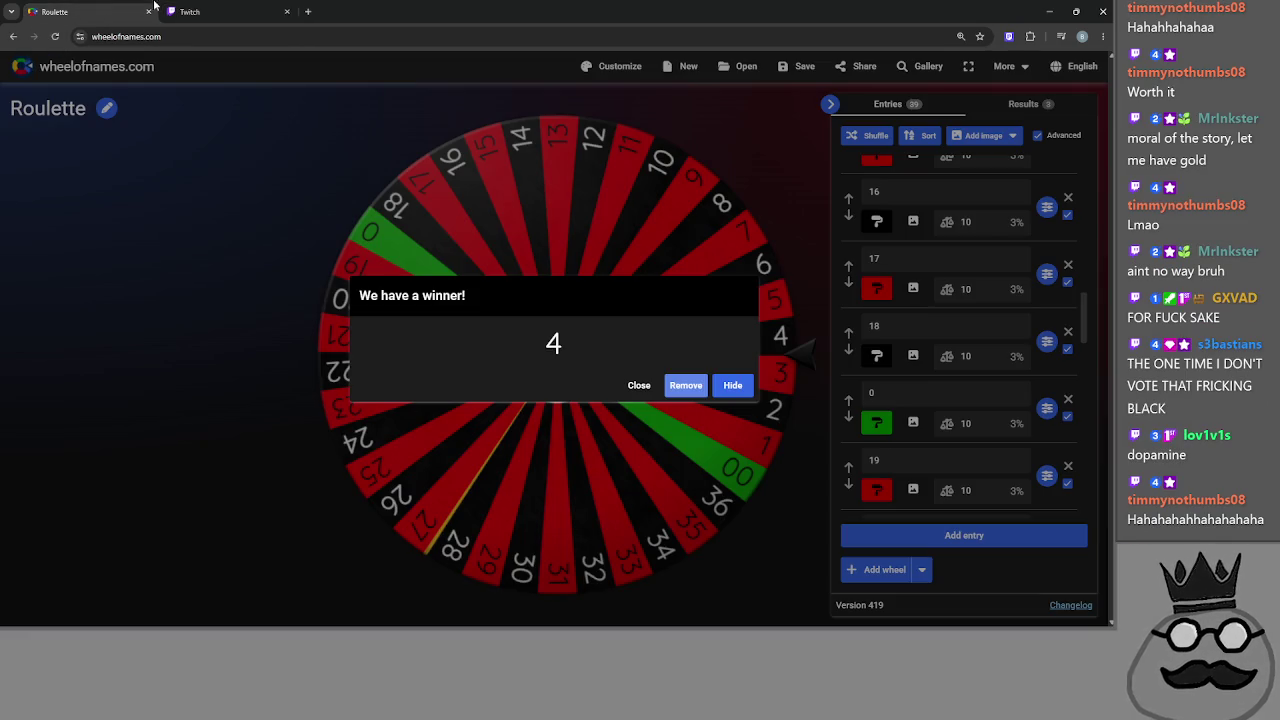
click(187, 8)
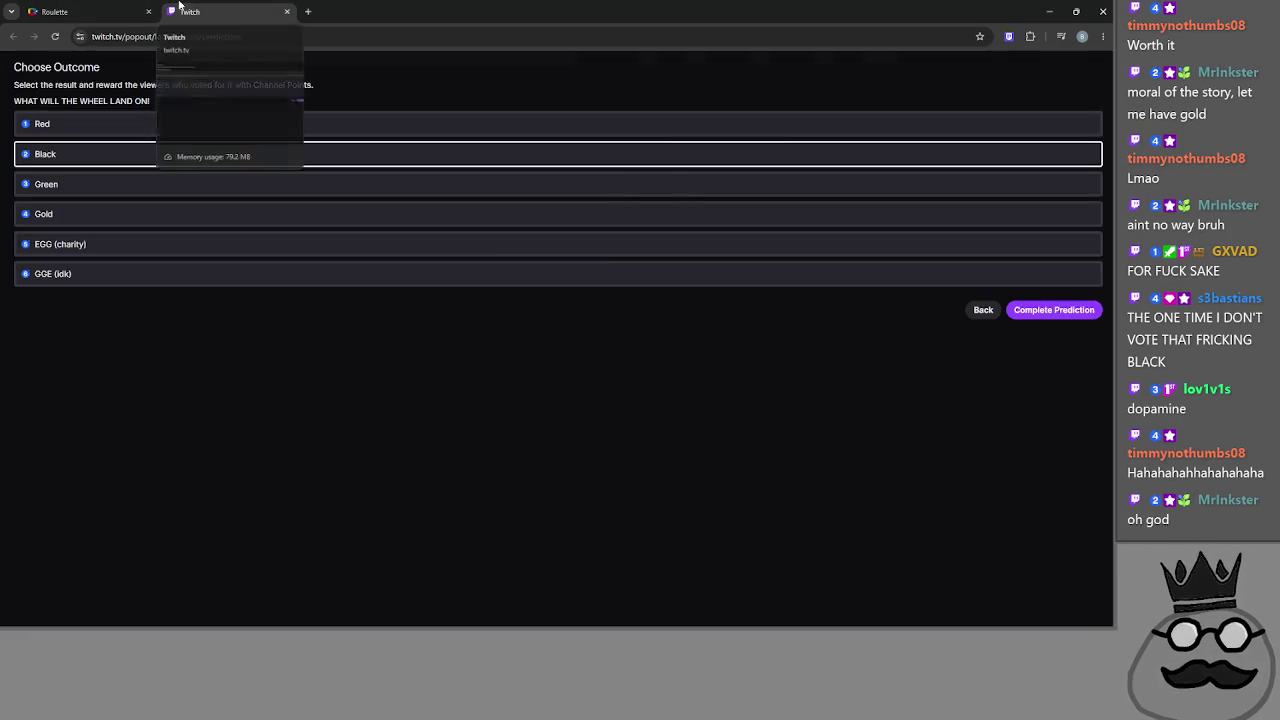
- Complete the Twitch prediction with Black as the winning outcome
click(1090, 310)
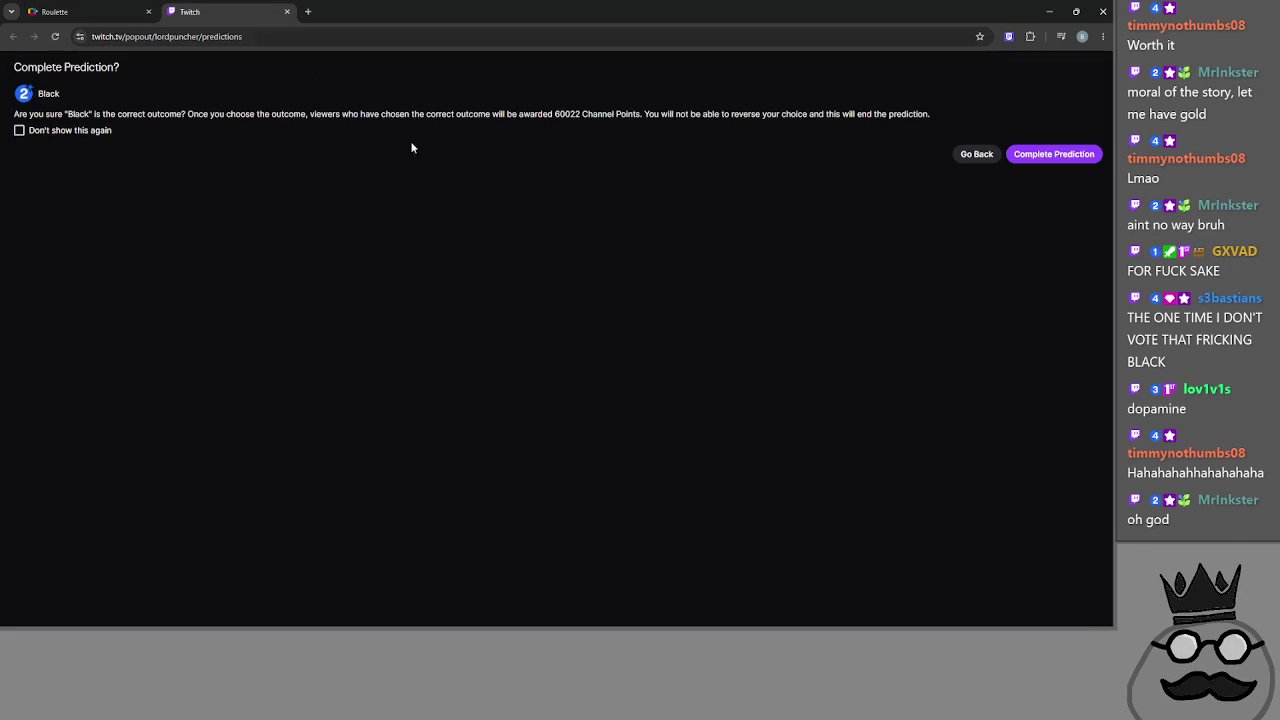
click(1095, 155)
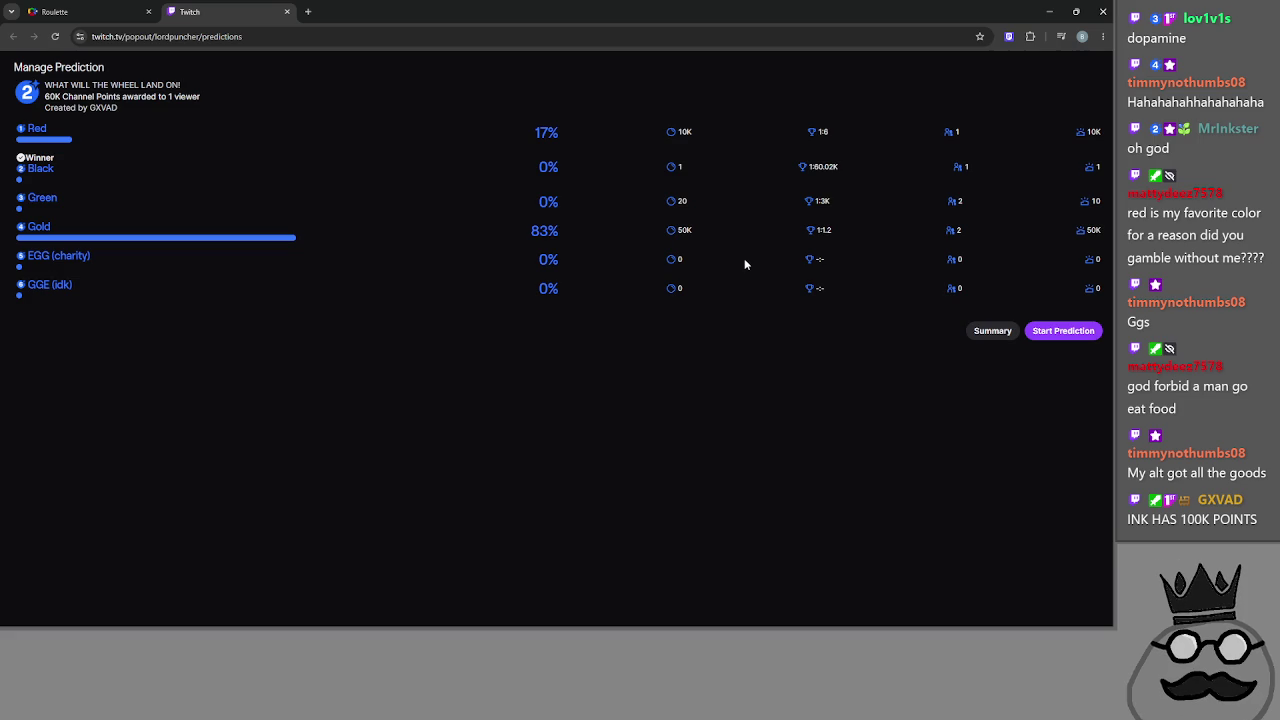
key(ctrl+Tab)
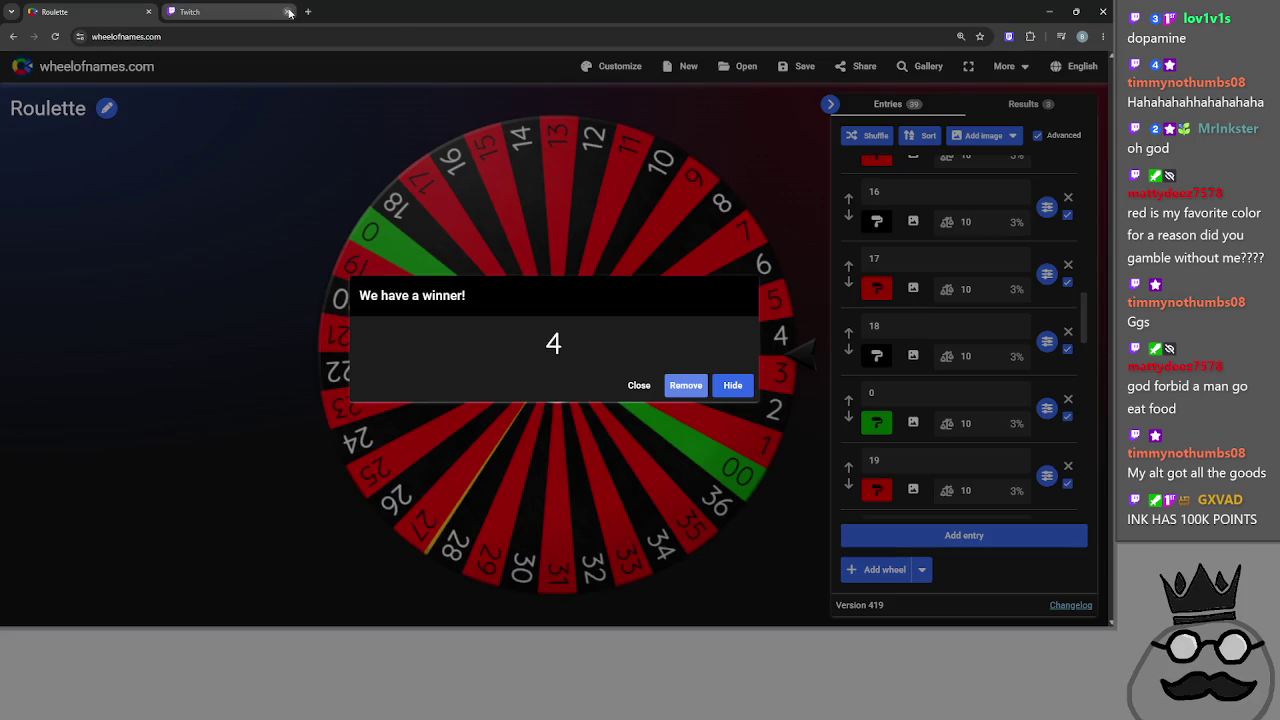
- Close the browser window and dismiss the Start menu
click(1103, 11)
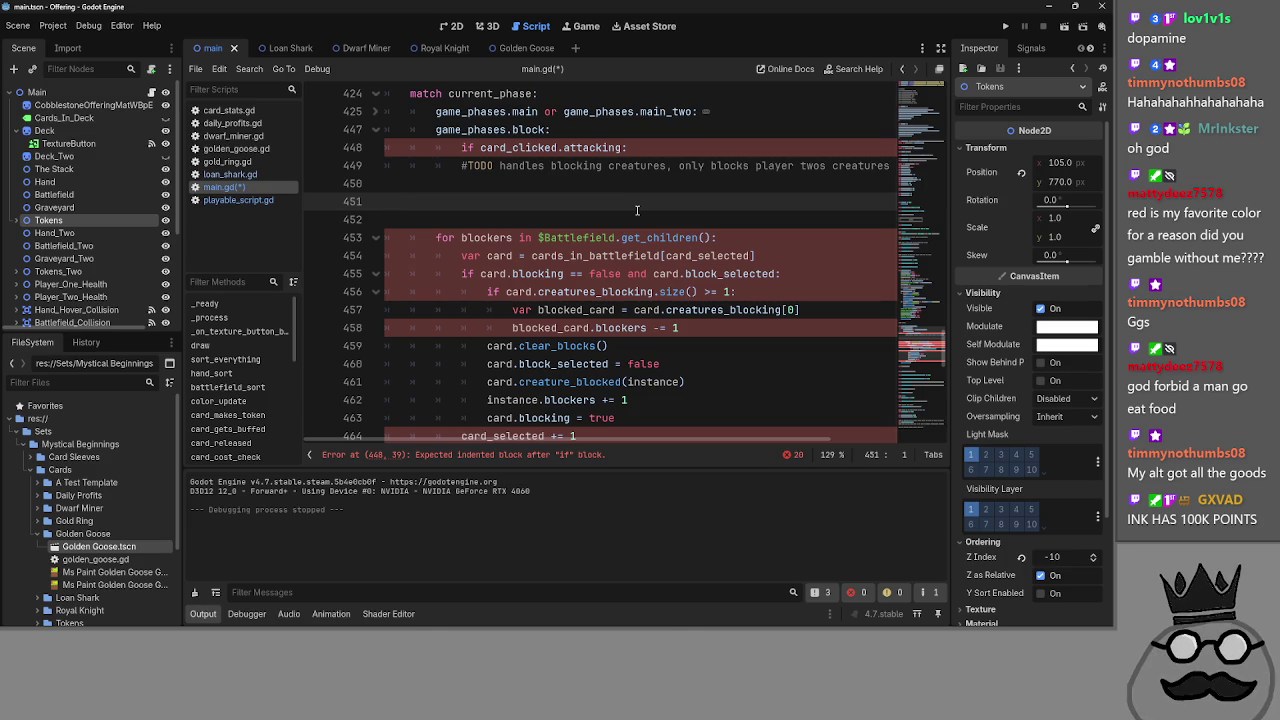
key(super)
click(666, 196)
- Scroll main.gd up to card_clicked and select the 'for blockers' loop line
mouse_move(931, 621)
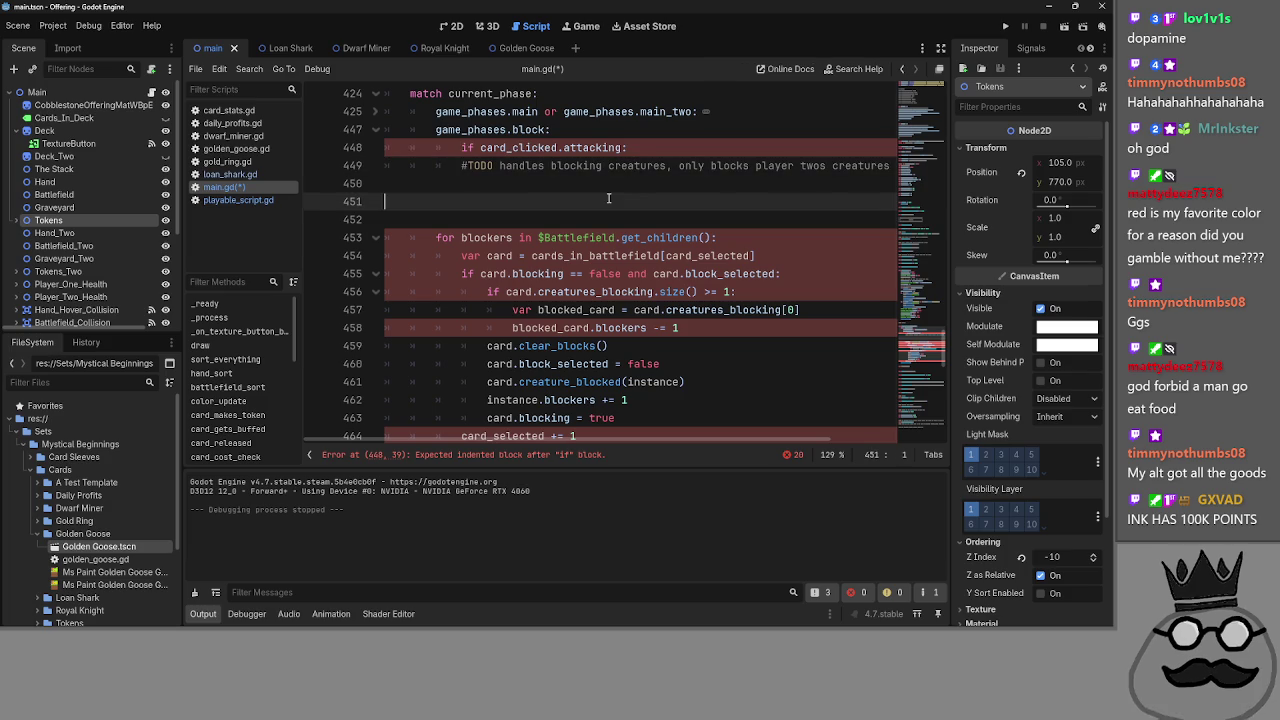
scroll(608, 198, up, 2)
click(643, 256)
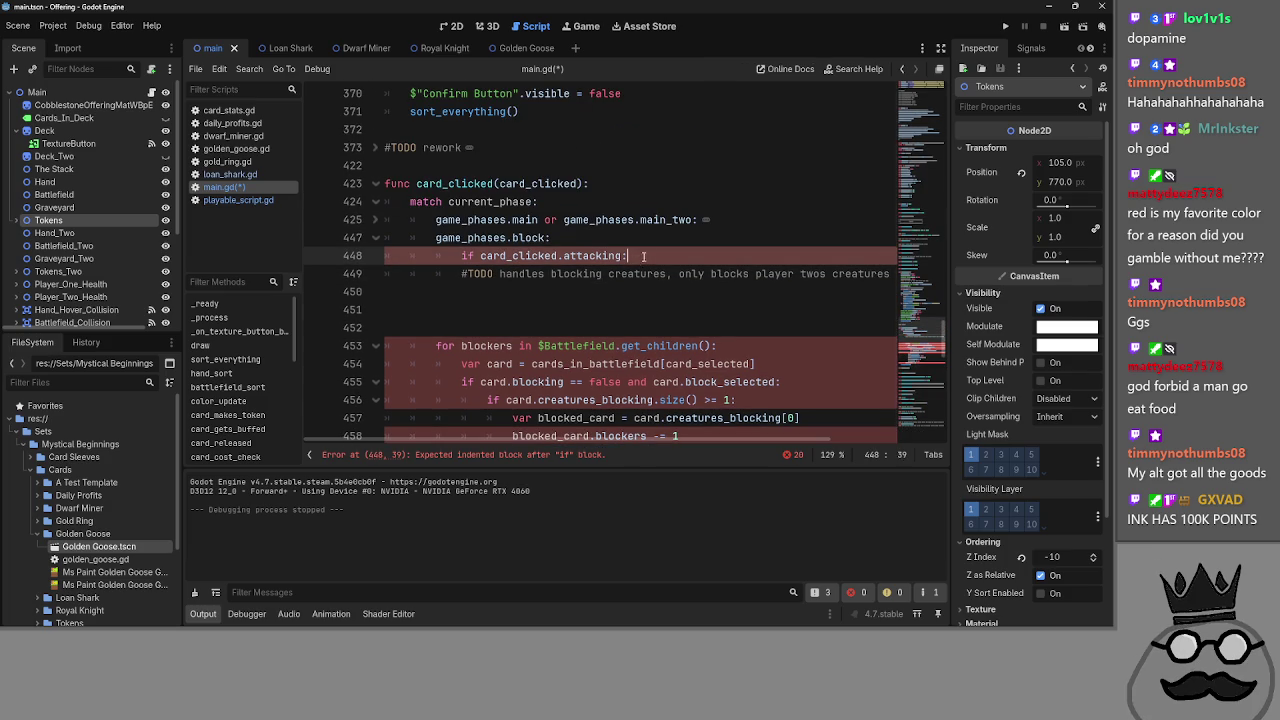
click(614, 309)
key(super)
key(super)
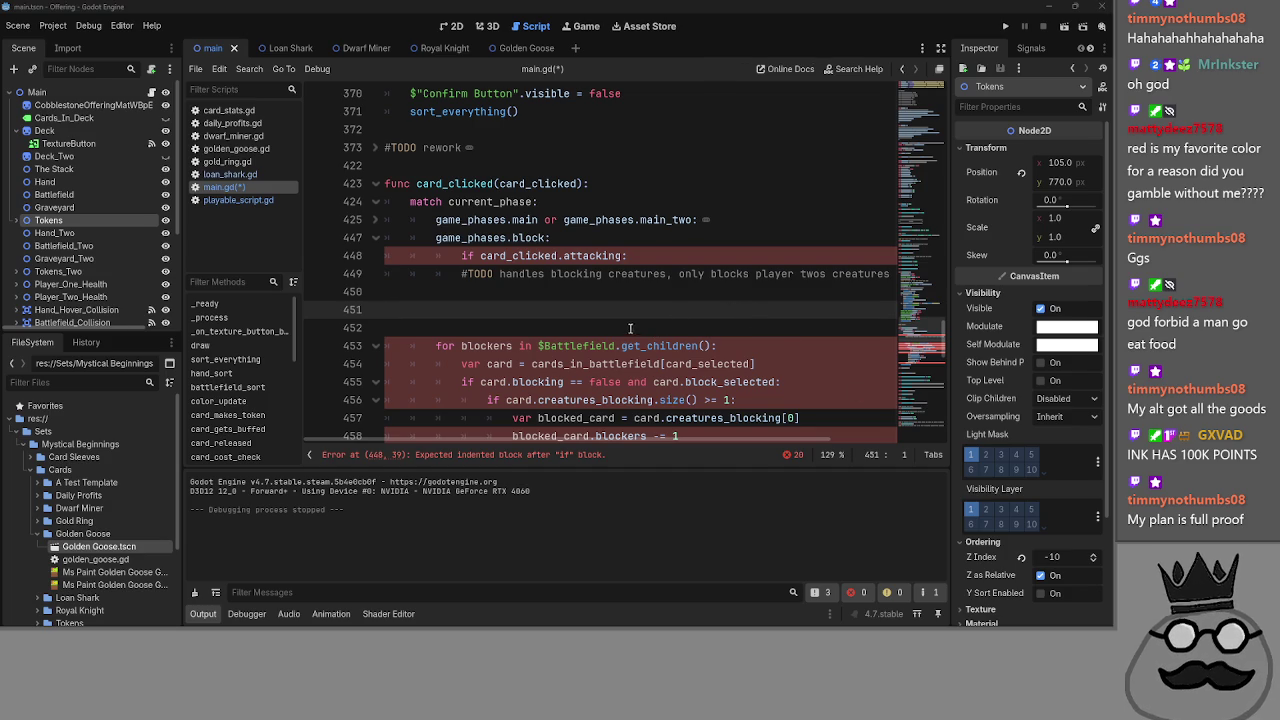
click(474, 310)
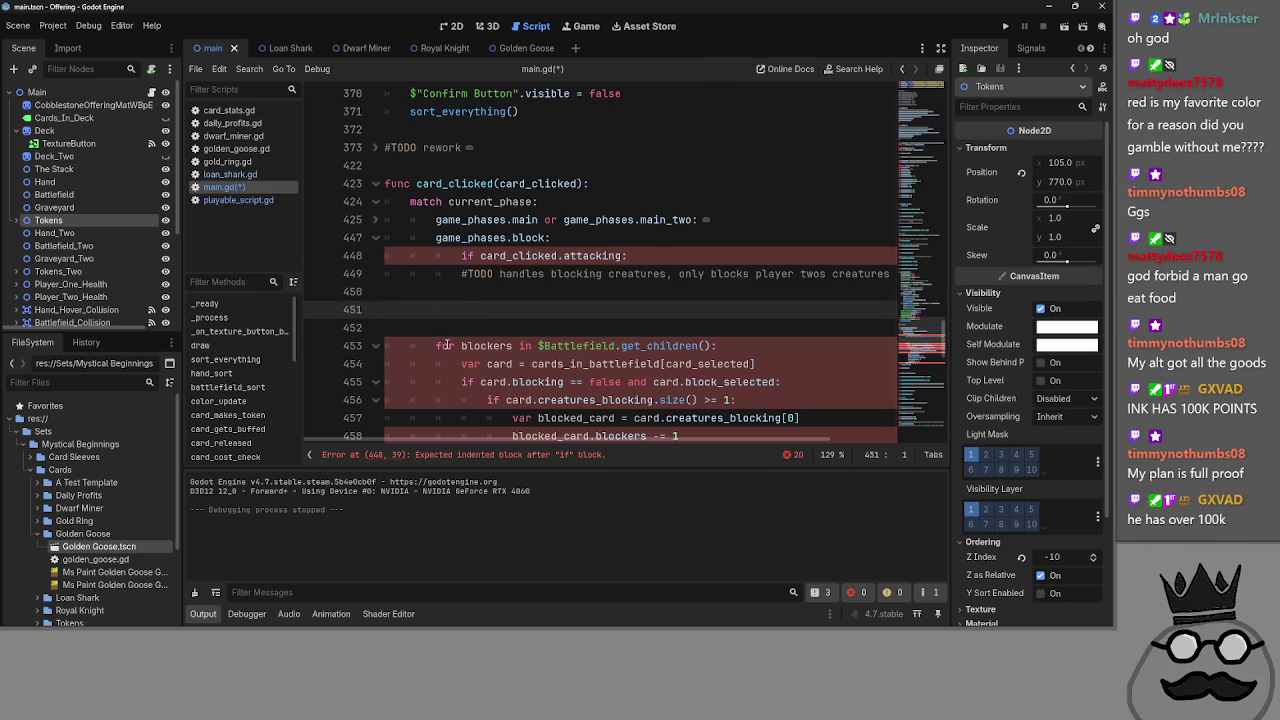
drag(717, 345, 424, 349)
key(ctrl+c)
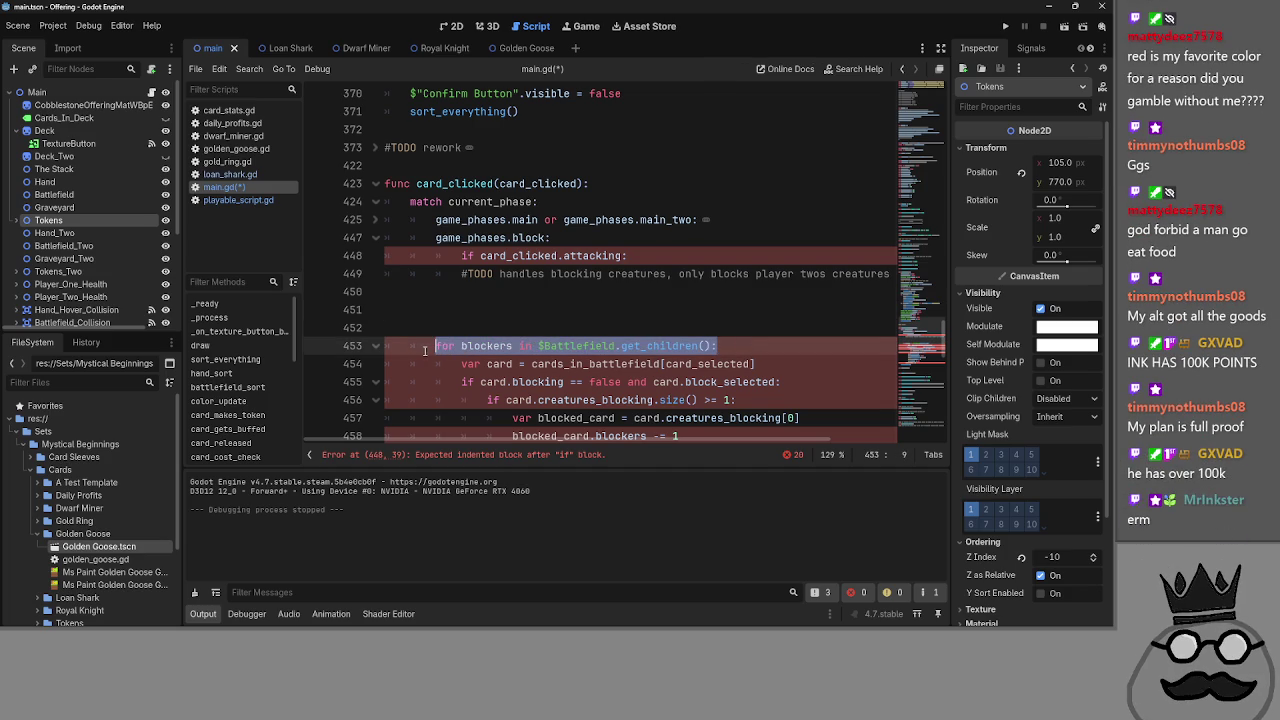
- Add an indented 'for blockers in $Battlefield.get_children():' line on line 450 under the attacking branch
click(552, 292)
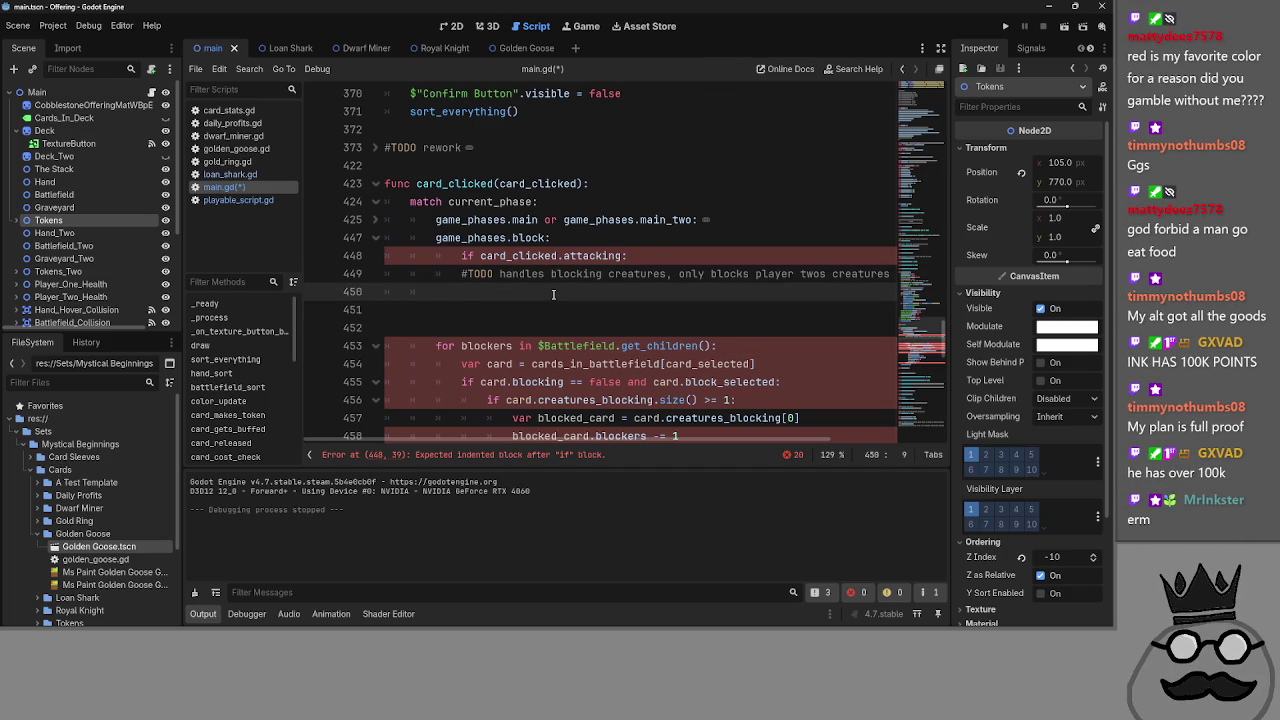
key(Tab)
key(Tab)
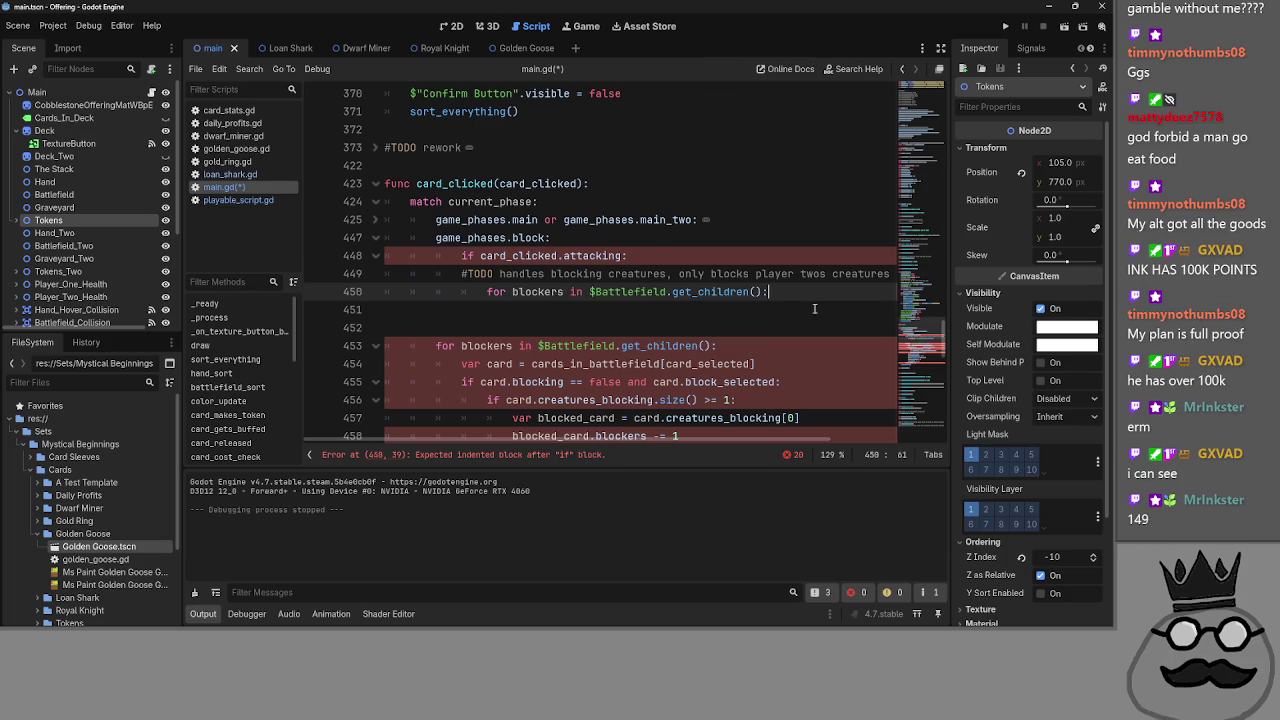
key(ctrl+v)
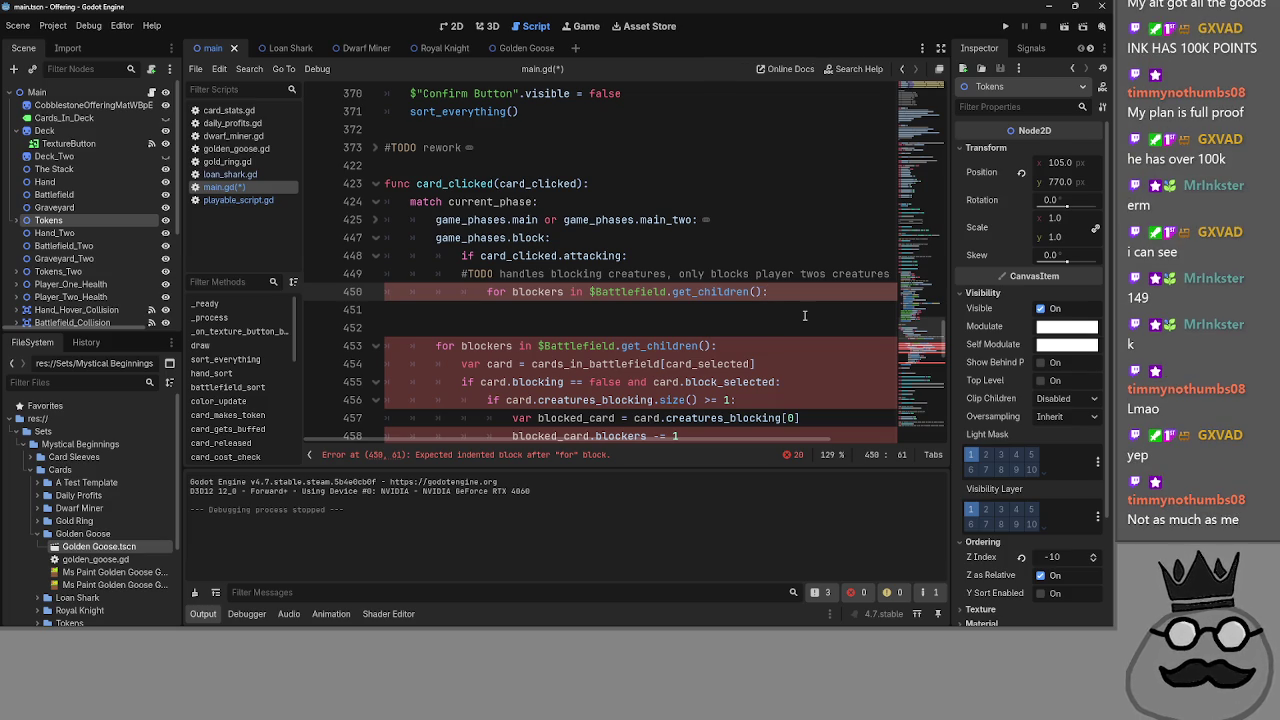
click(732, 302)
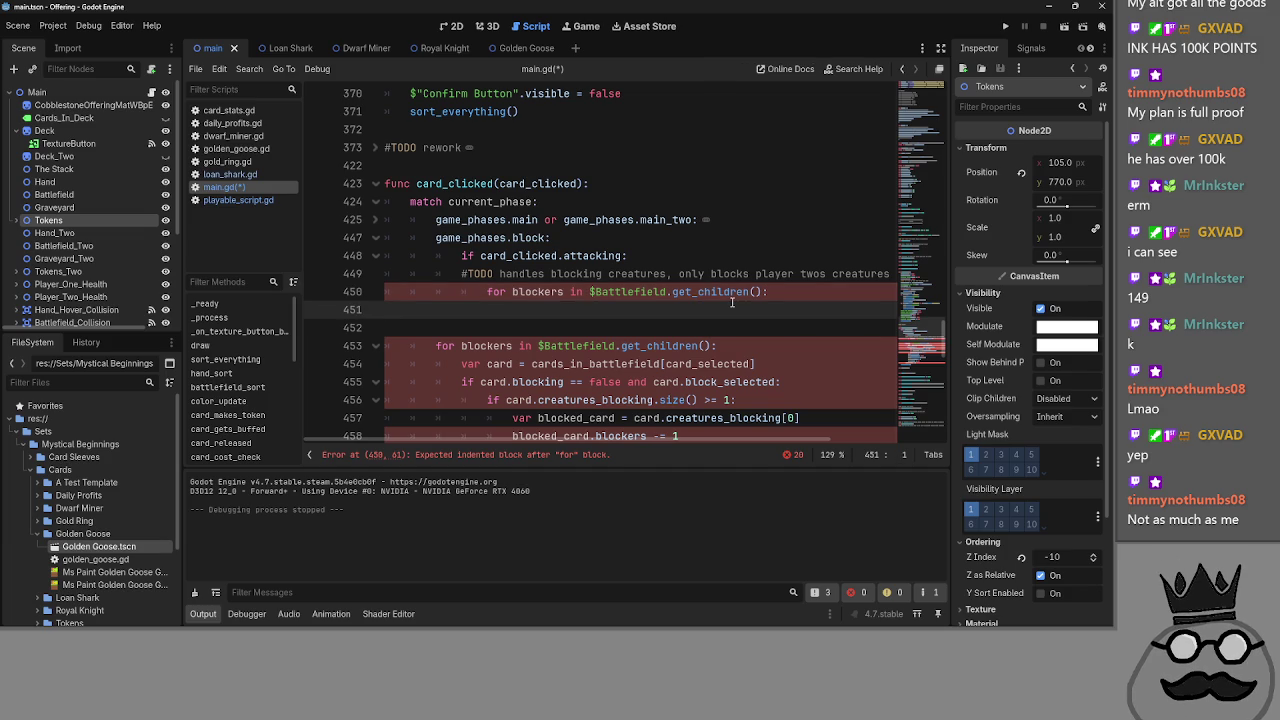
key(alt+Tab)
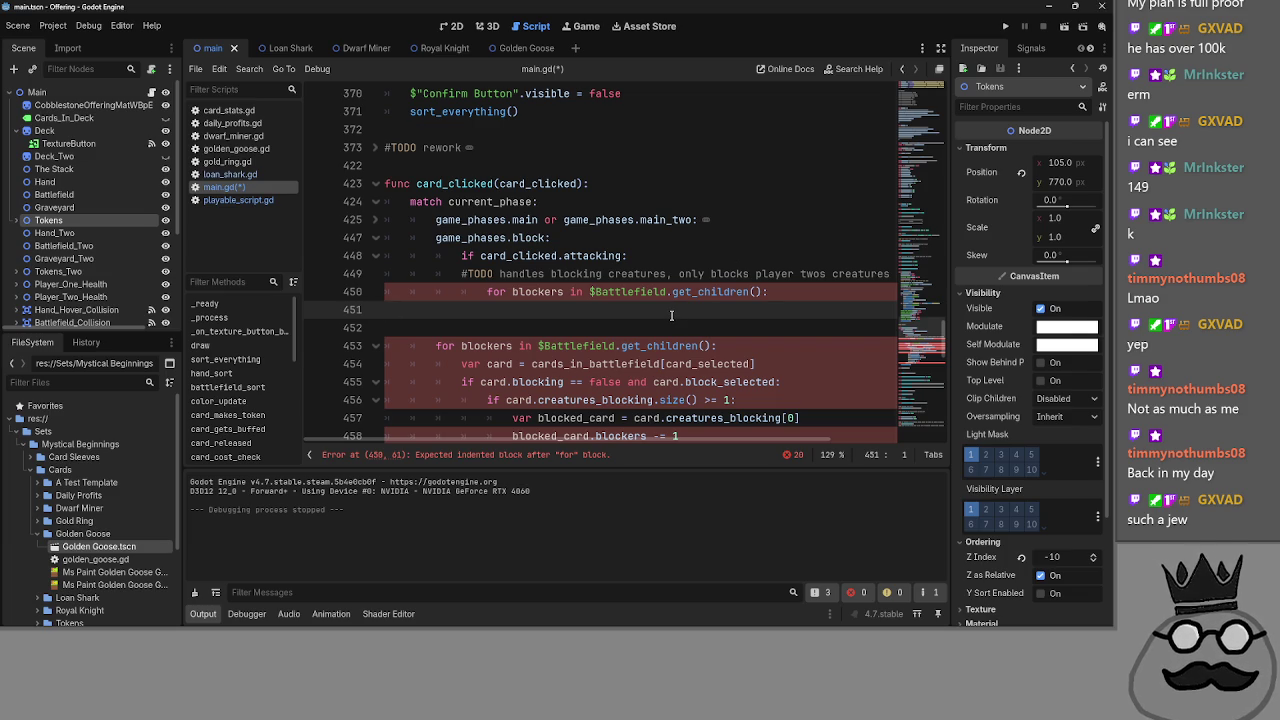
scroll(671, 316, up, 1)
scroll(671, 316, down, 3)
scroll(671, 316, up, 3)
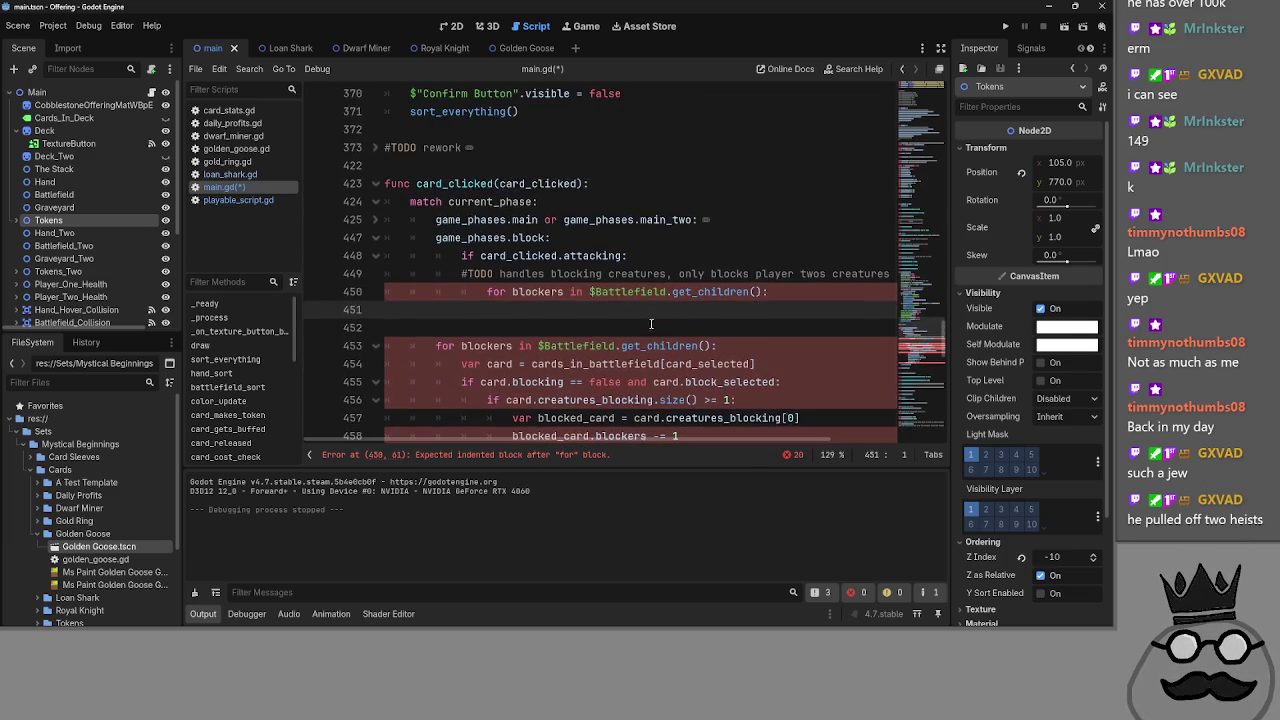
scroll(636, 333, down, 1)
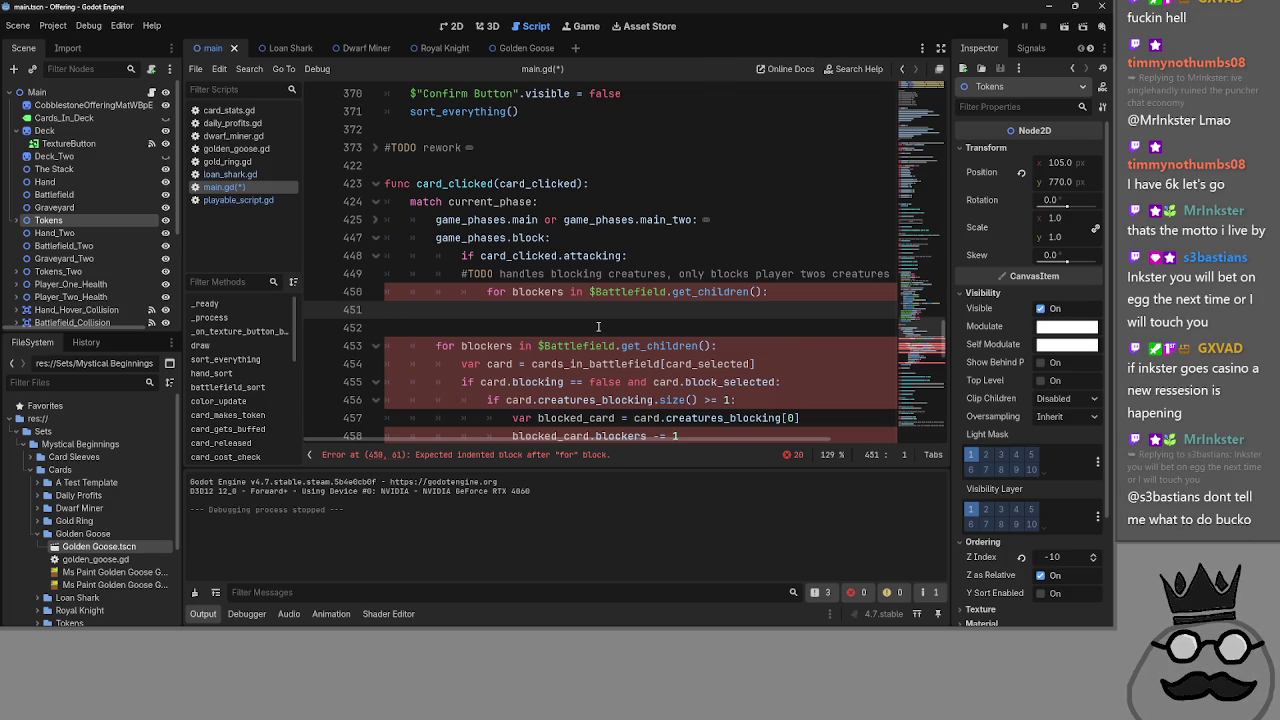
- Delete the old 'for blockers' loop line and the 'var card' assignment line
click(600, 327)
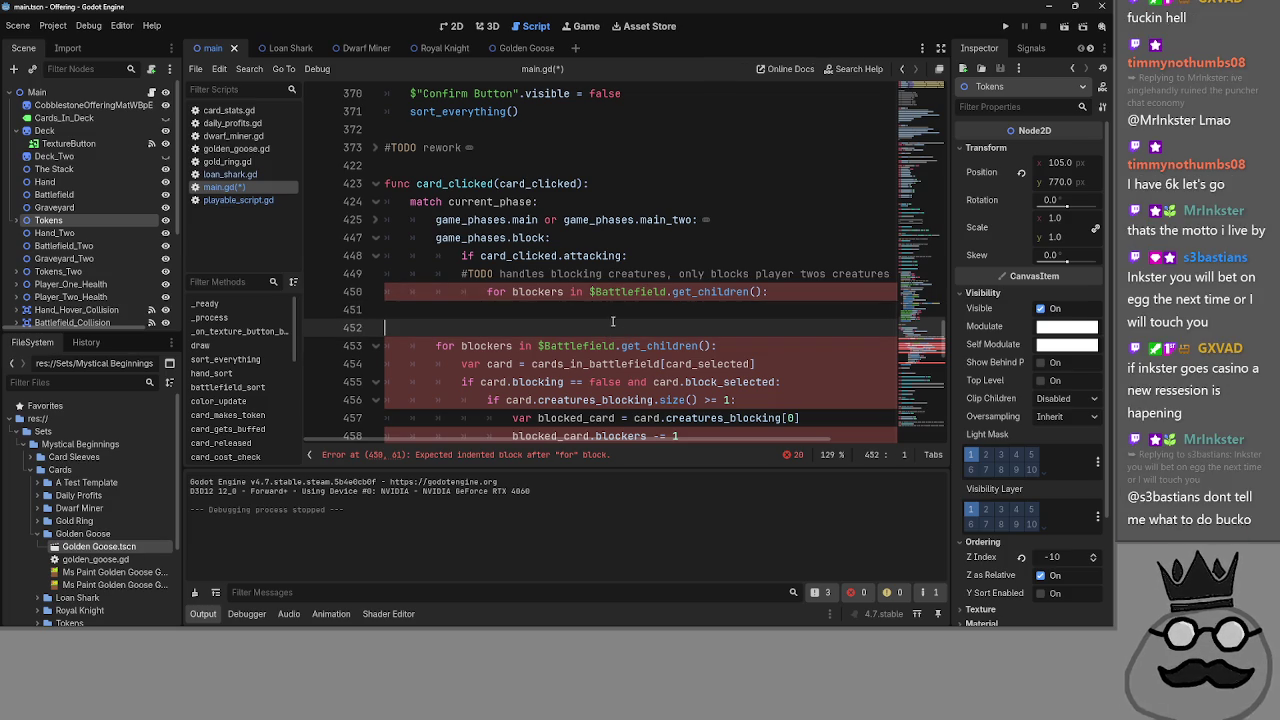
key(Return)
key(Up)
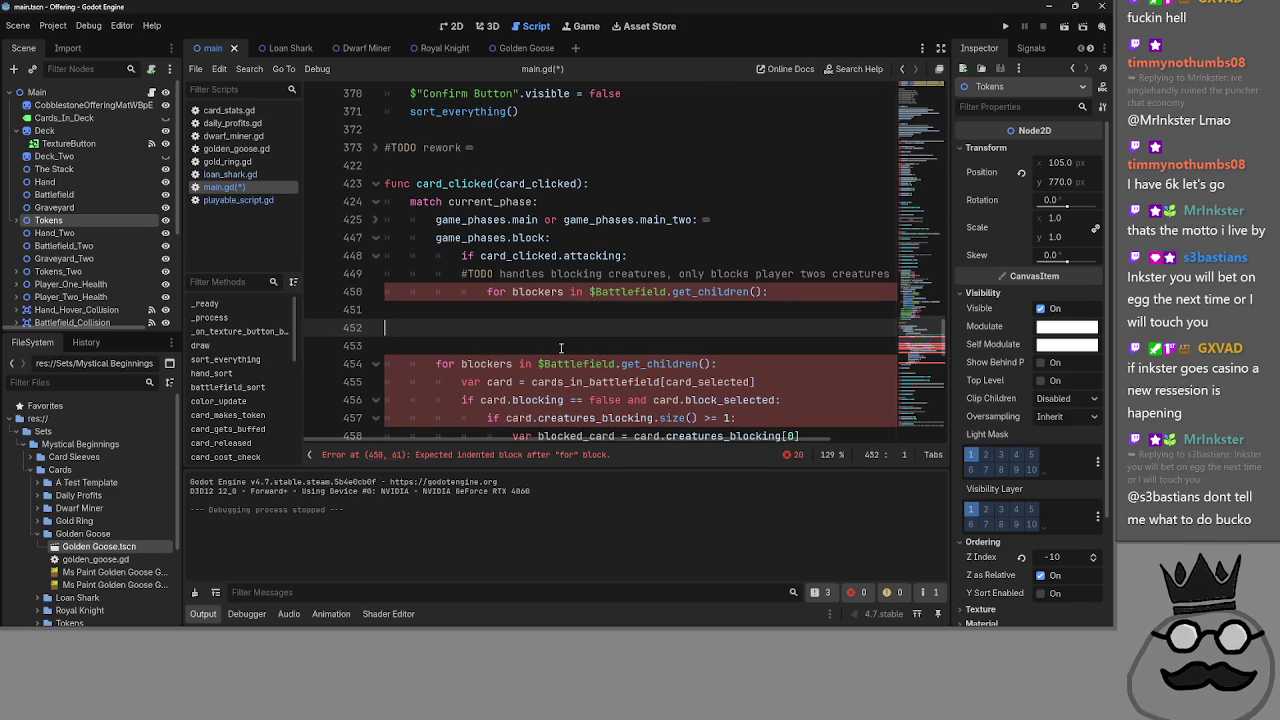
scroll(561, 347, down, 1)
drag(718, 310, 297, 310)
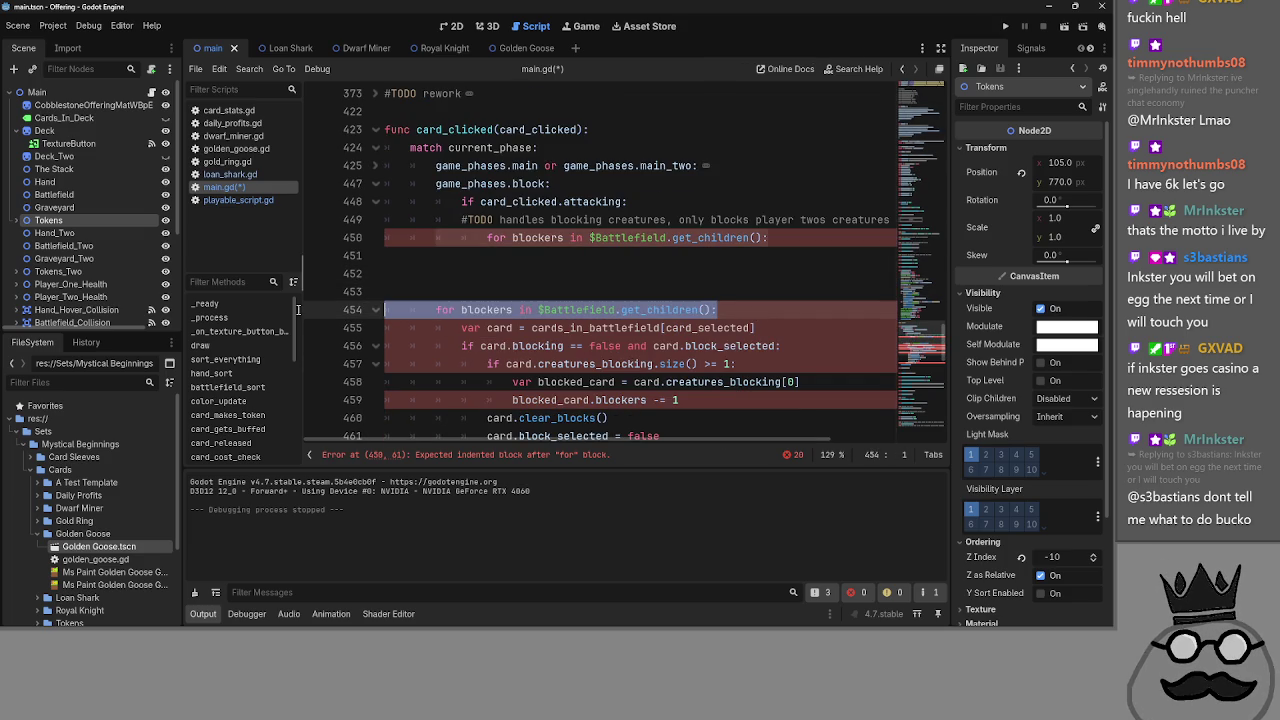
key(BackSpace)
key(Delete)
drag(760, 310, 301, 310)
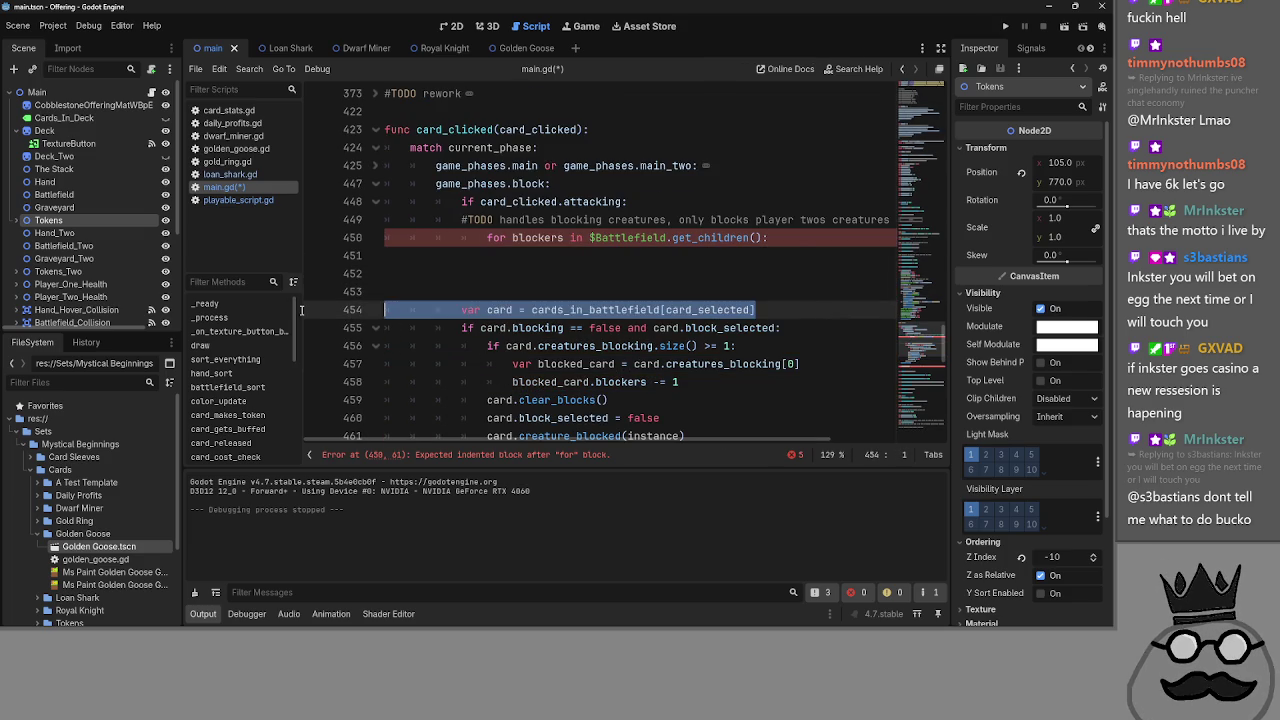
key(BackSpace)
key(BackSpace)
- Indent line 451 inside the loop and rename the loop variable 'blockers' to 'creatures'
click(633, 261)
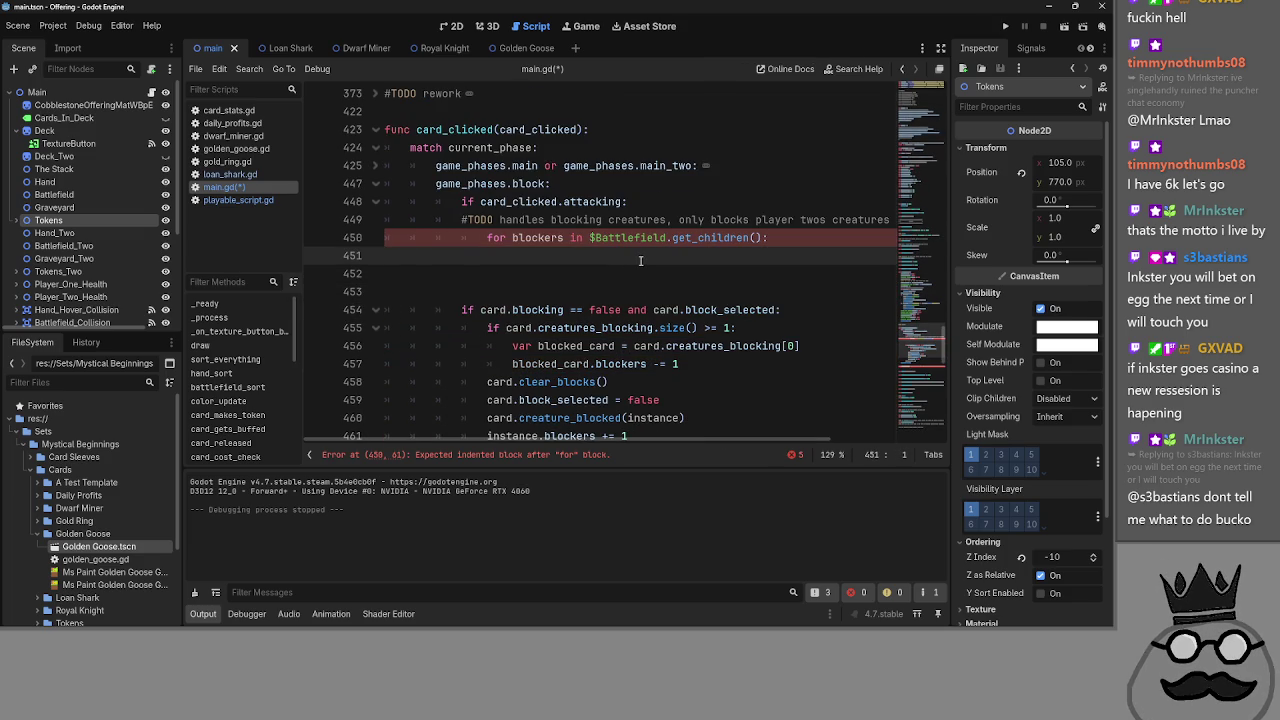
key(Tab)
key(Tab)
key(Tab)
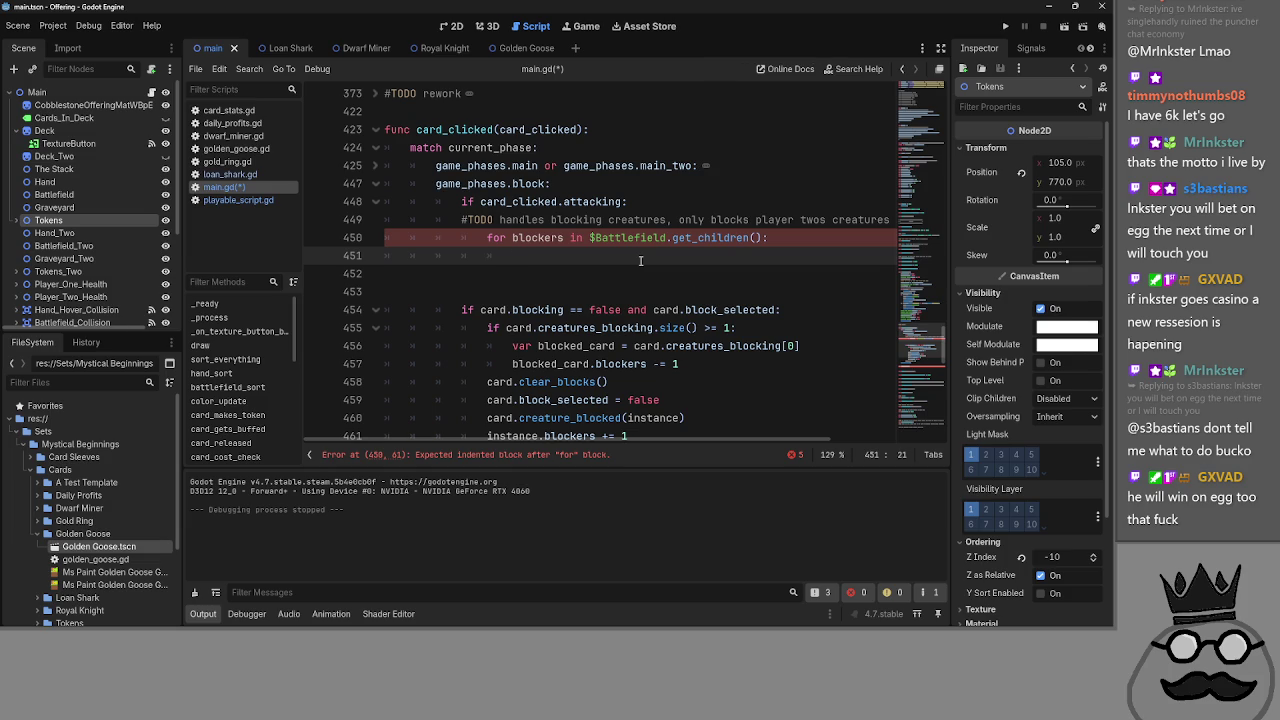
double_click(540, 238)
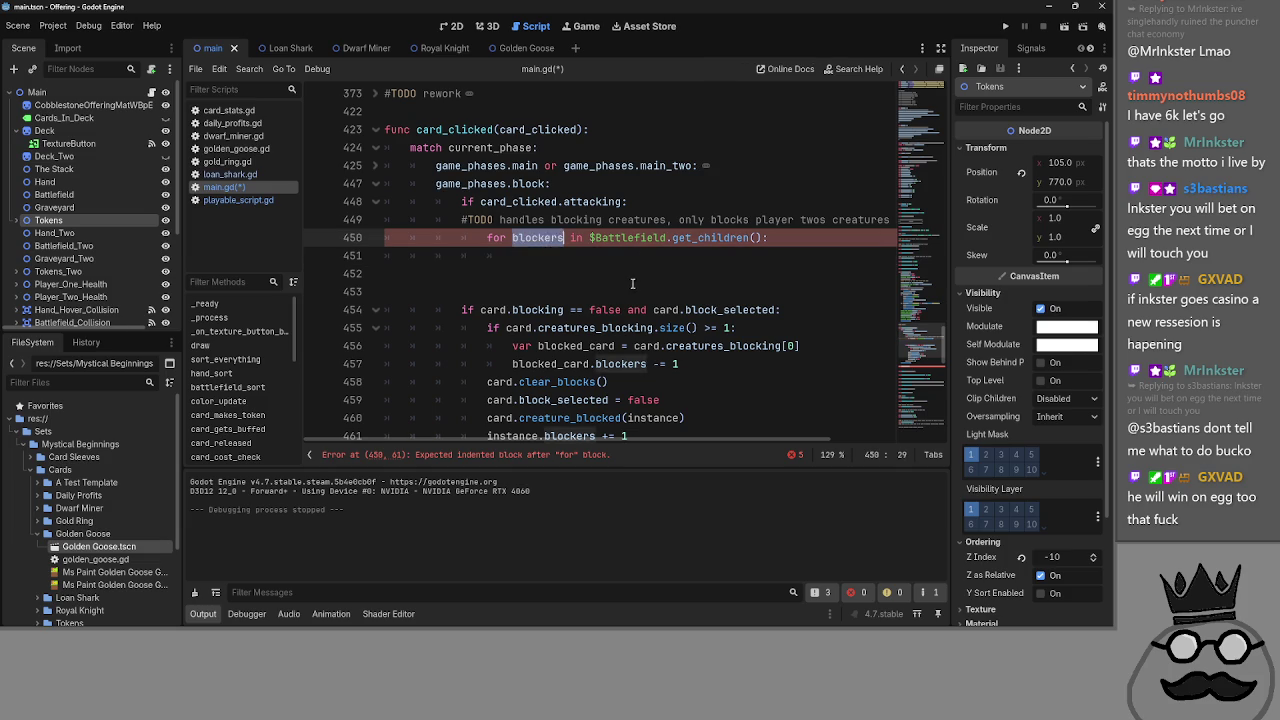
text(creatures)
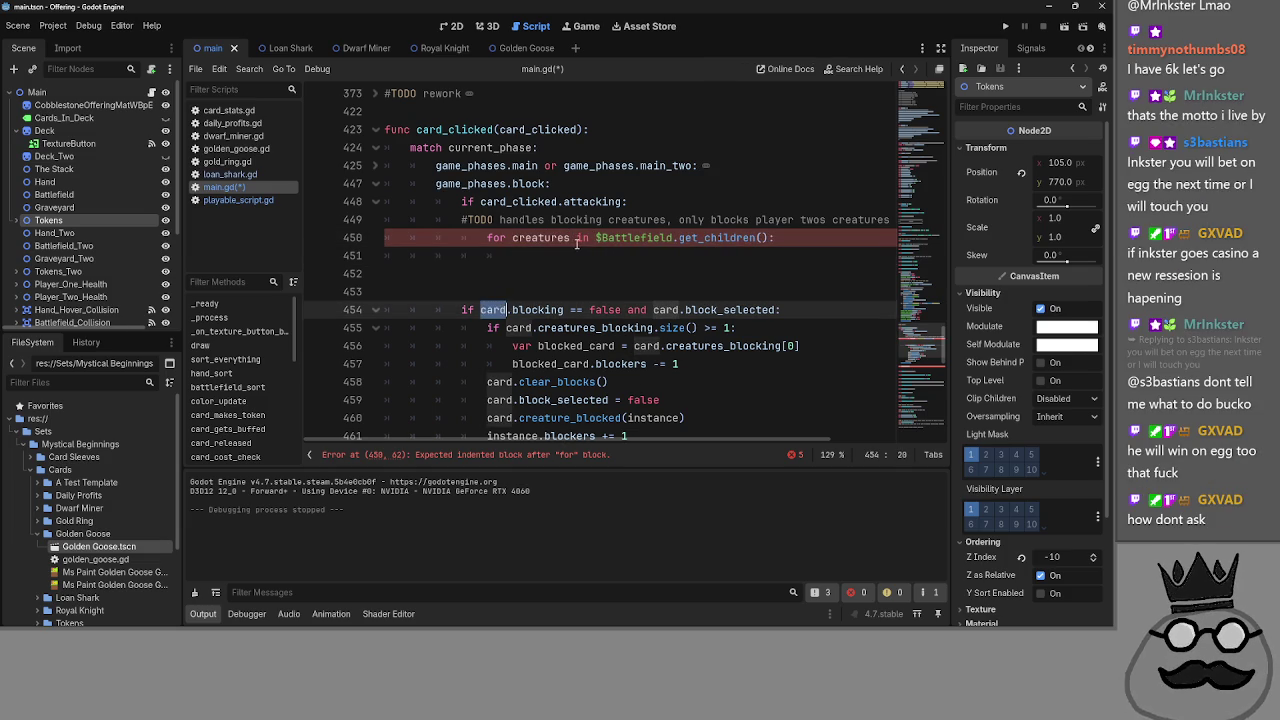
- Copy line 454's blocking condition onto line 451 and change its 'card' to 'creatures'
double_click(508, 310)
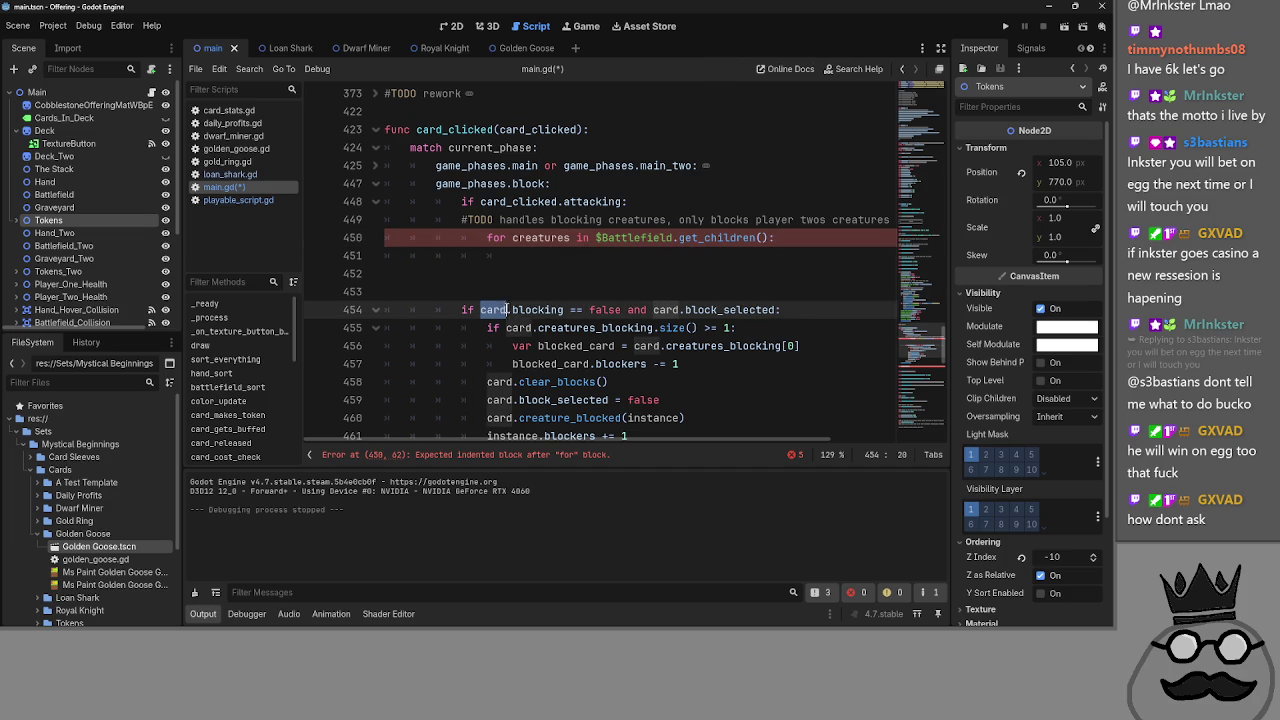
click(781, 310)
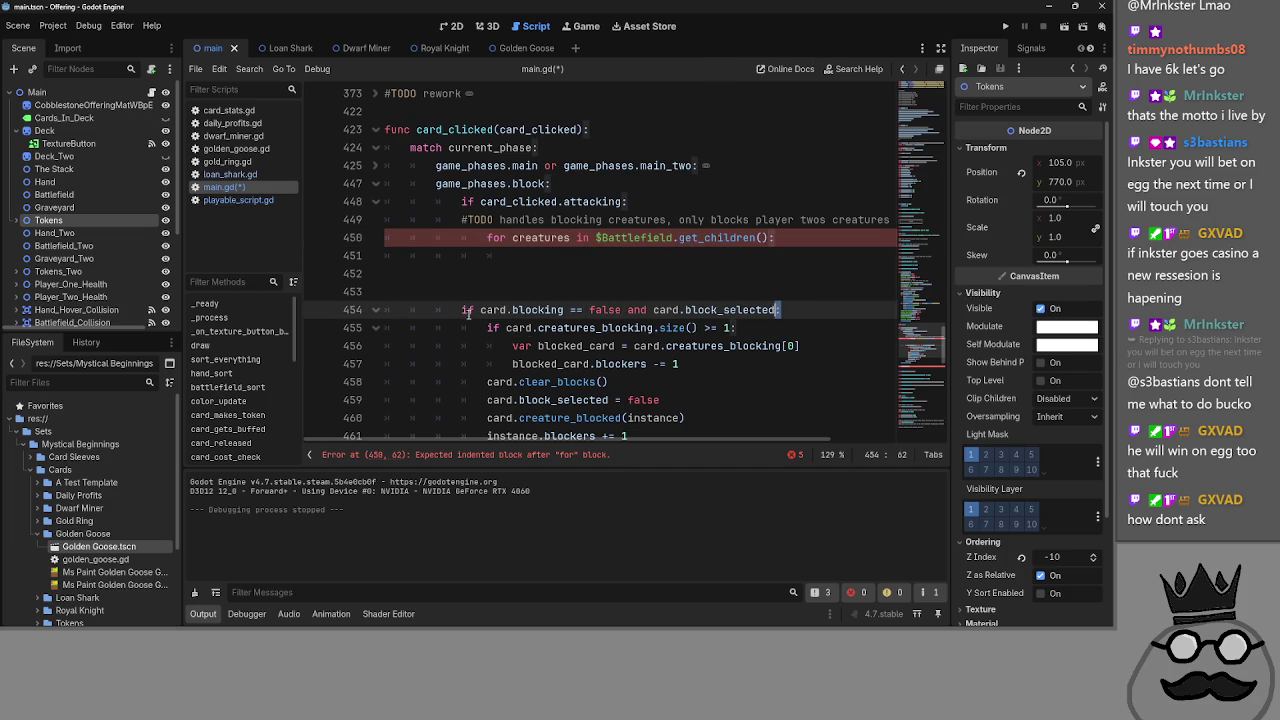
drag(784, 310, 461, 310)
key(ctrl+c)
click(560, 256)
key(ctrl+v)
double_click(538, 256)
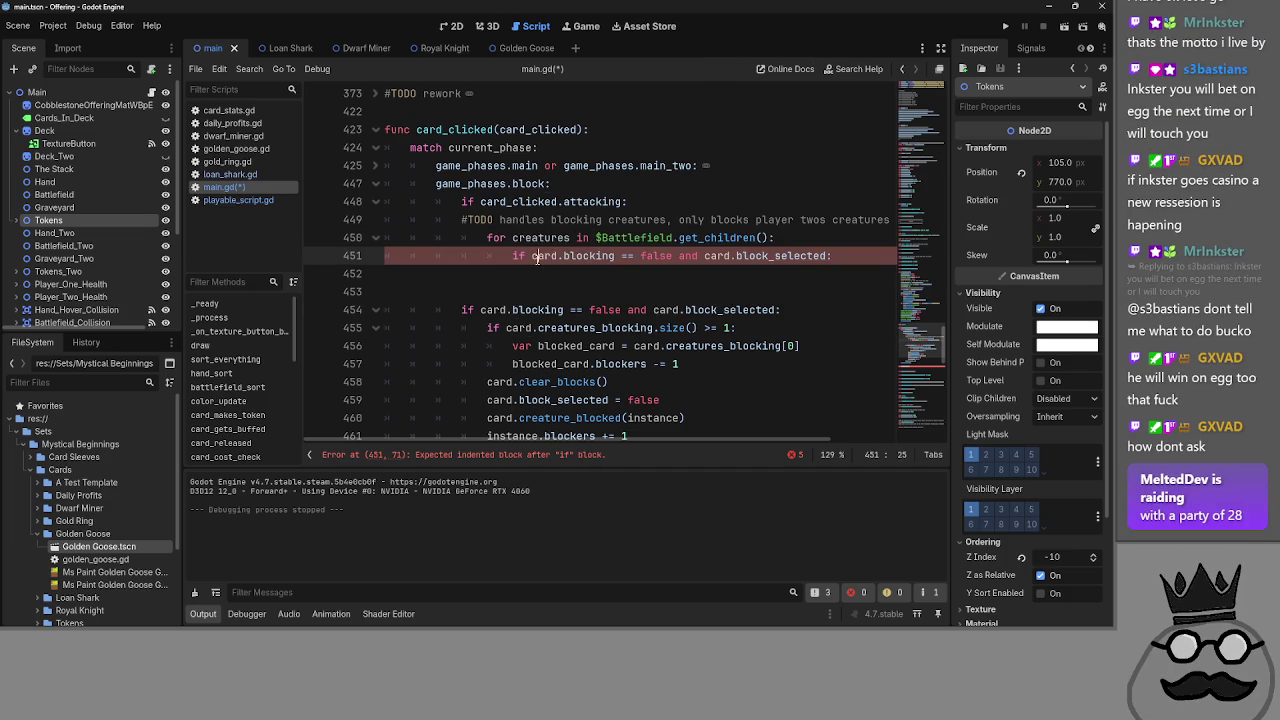
text(creatures)
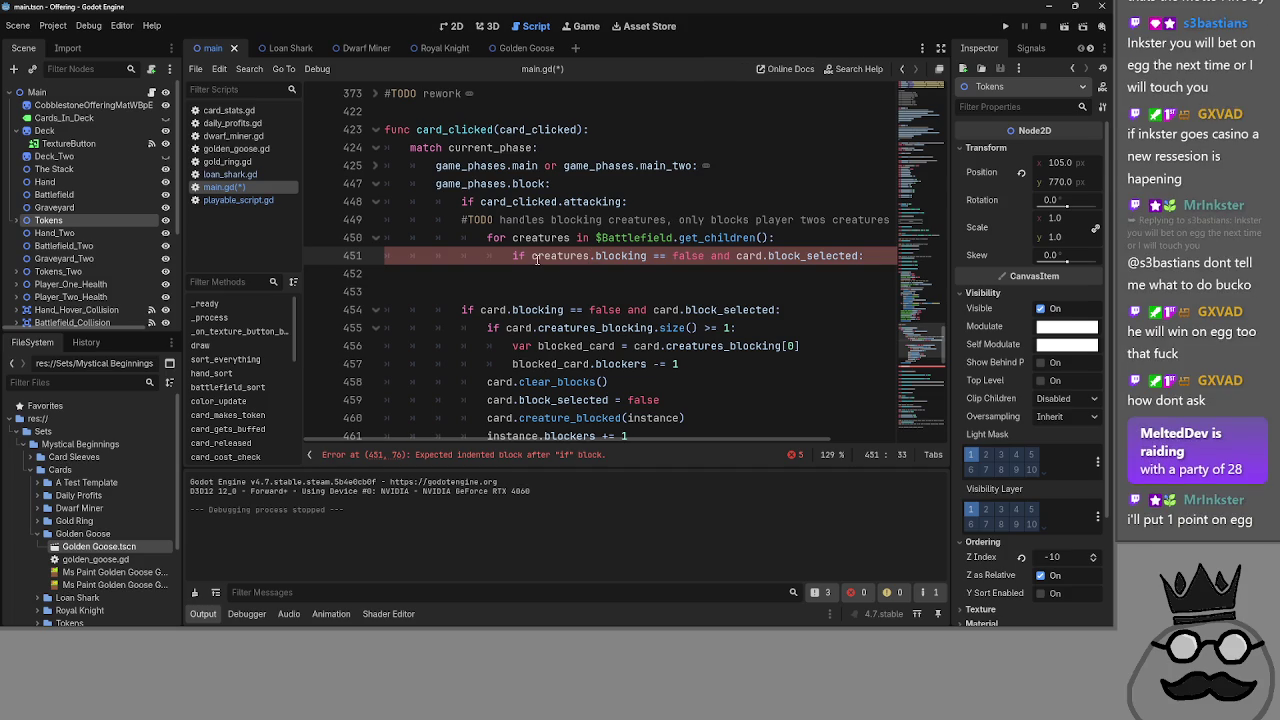
click(615, 274)
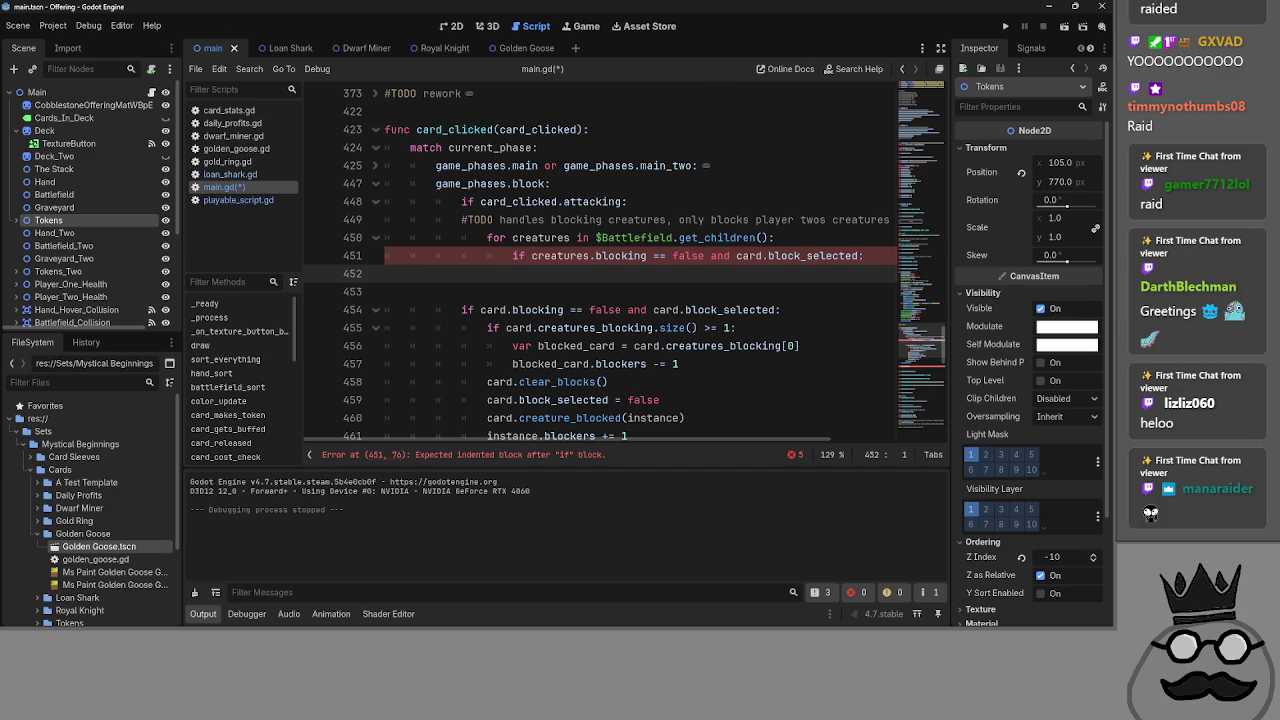
key(alt+Tab)
key(alt+Tab)
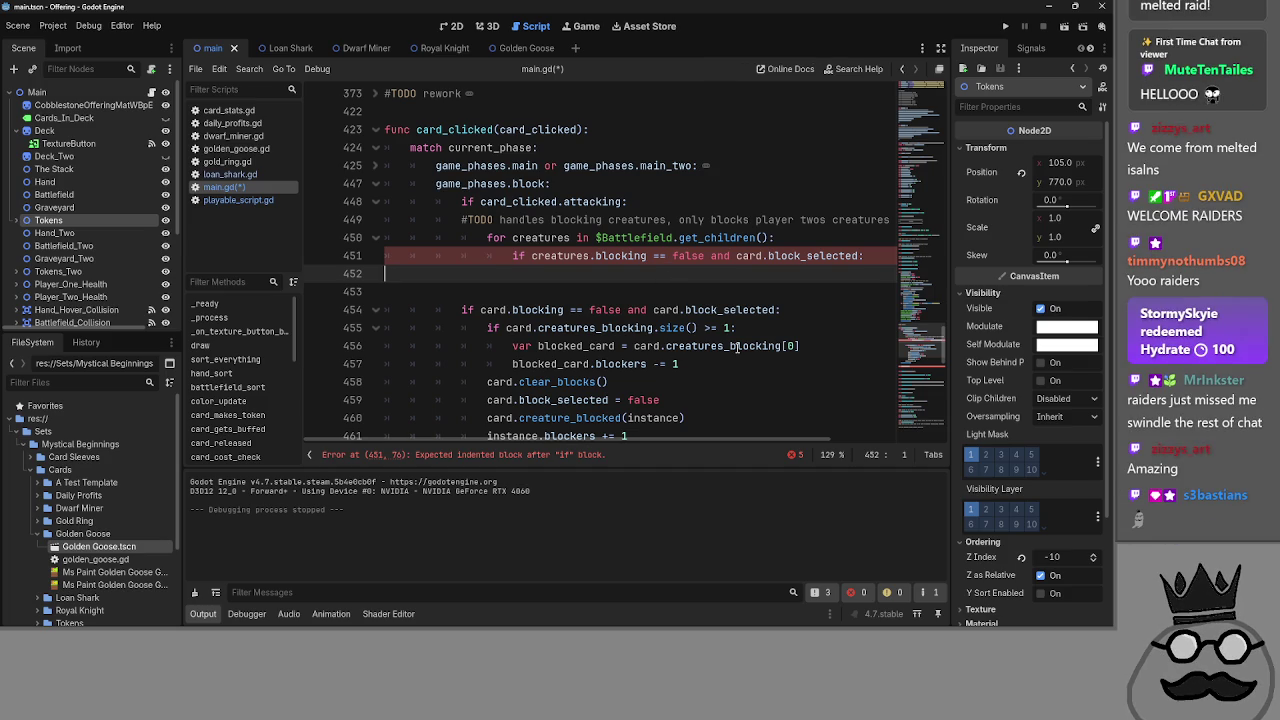
- Comment out the unfinished 'func equip_selector' declaration line
scroll(698, 316, up, 1)
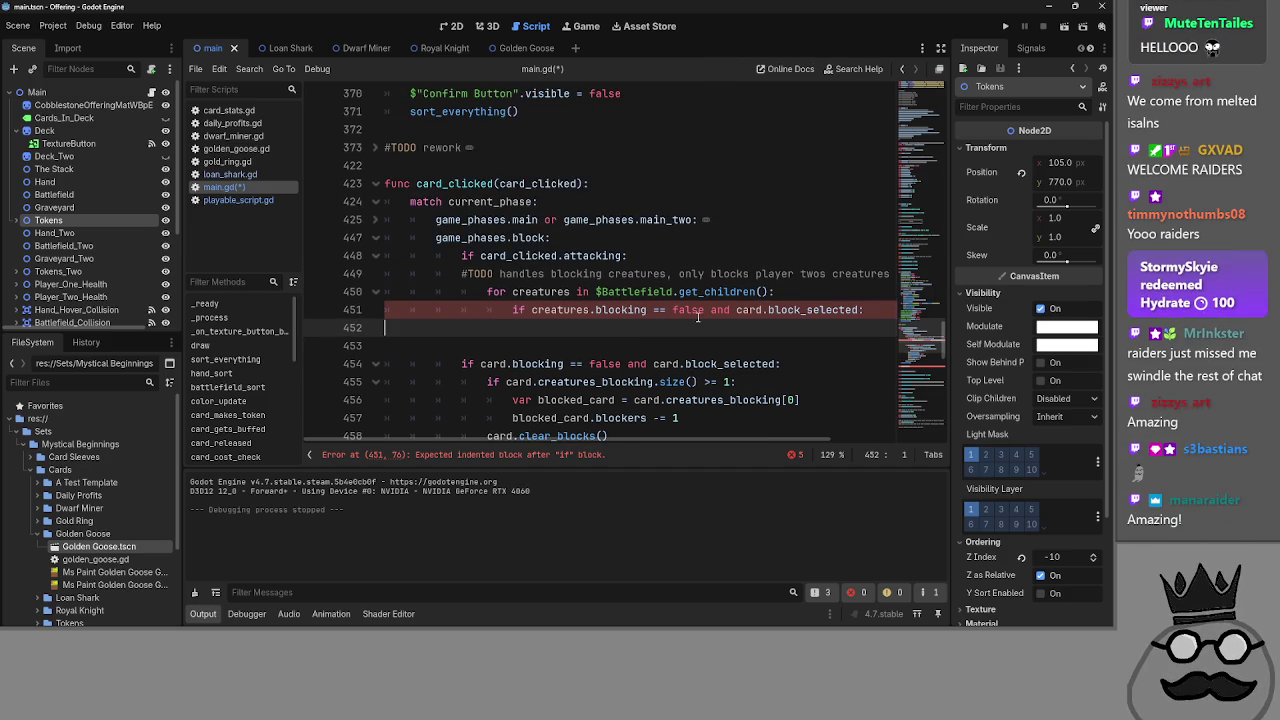
scroll(698, 316, down, 1)
scroll(634, 355, up, 1)
scroll(524, 352, down, 2)
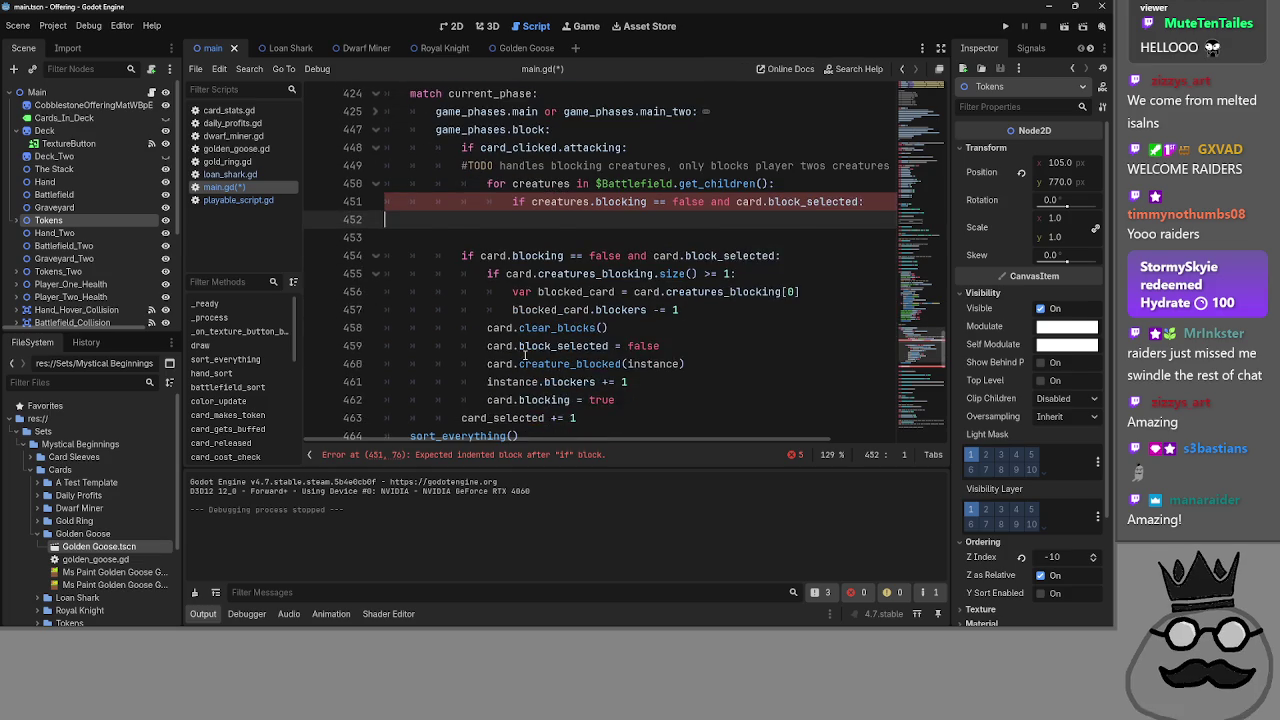
scroll(540, 350, down, 4)
scroll(552, 347, up, 3)
scroll(552, 347, down, 1)
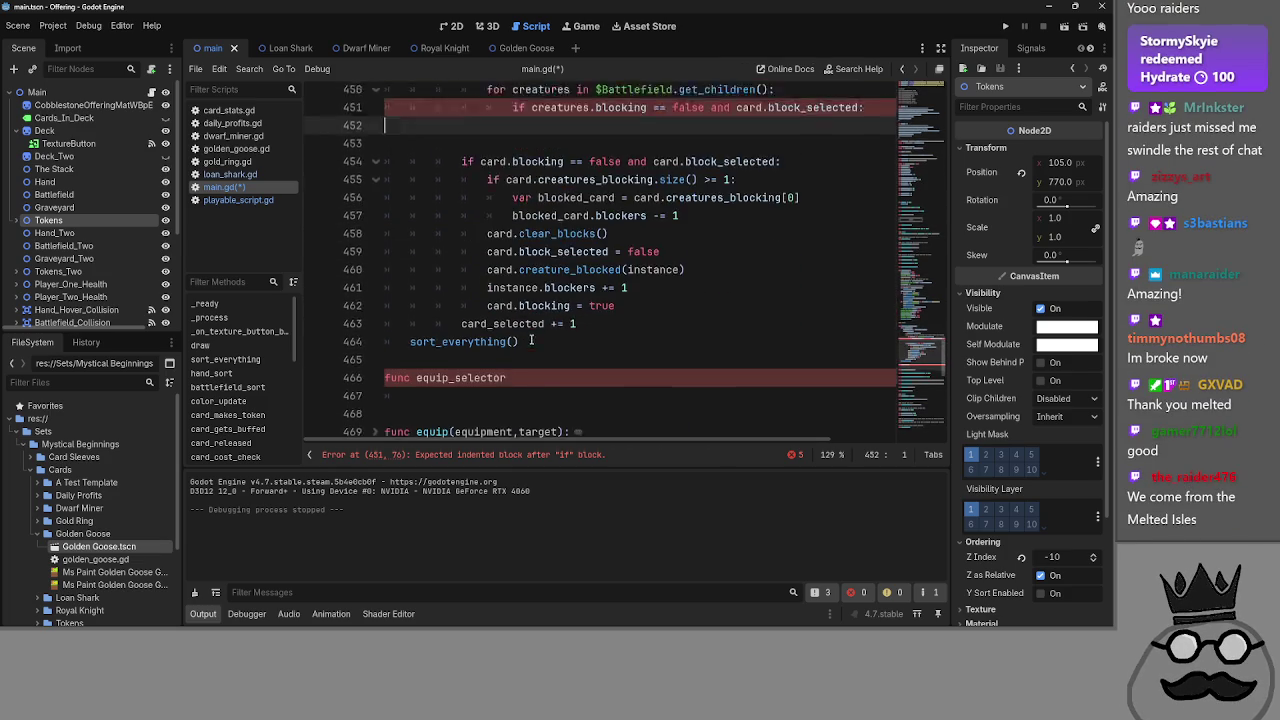
click(415, 374)
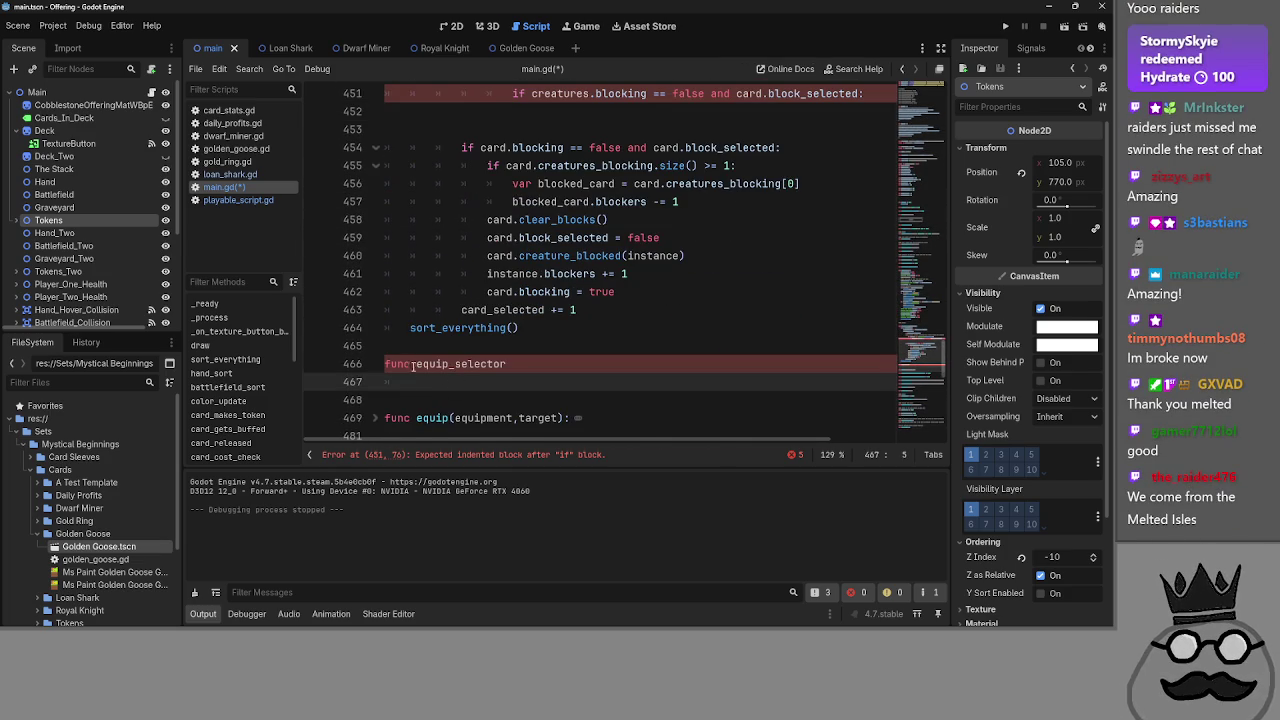
scroll(413, 366, down, 1)
click(389, 310)
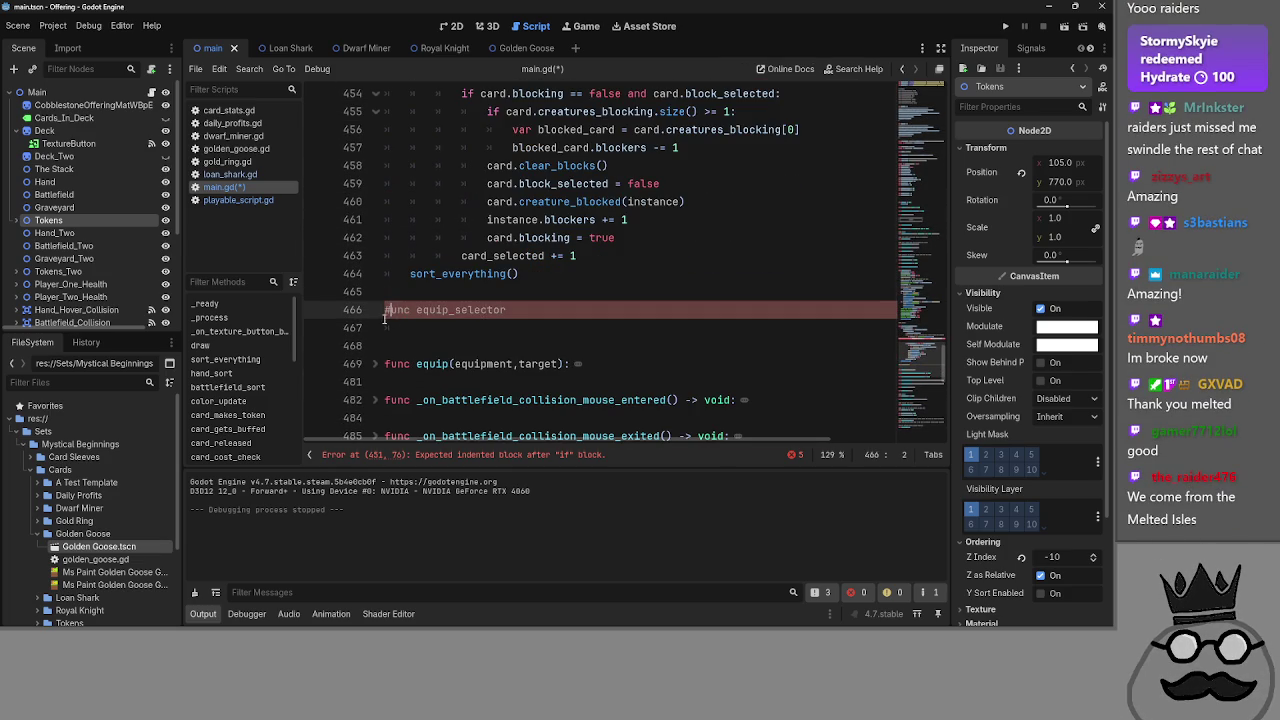
key(BackSpace)
key(BackSpace)
- Insert an extra blank line below the new creatures check, leaving the caret on indented line 452
scroll(600, 360, up, 7)
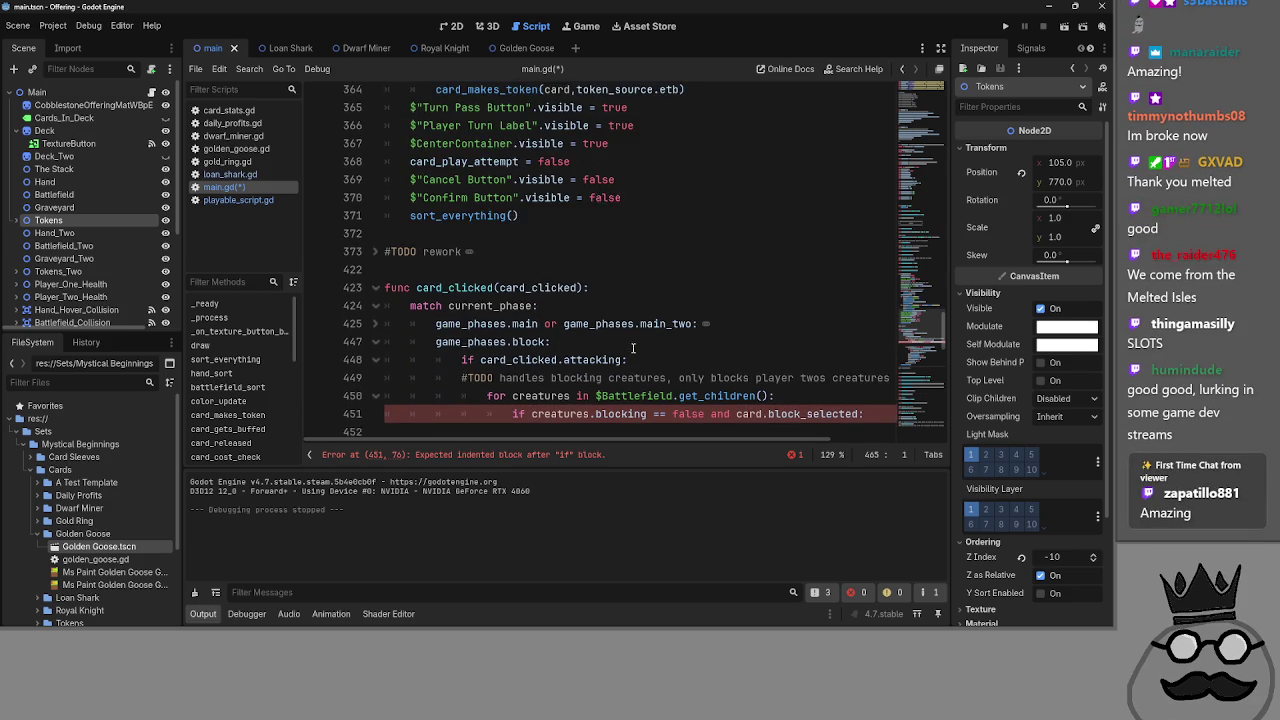
scroll(640, 265, down, 1)
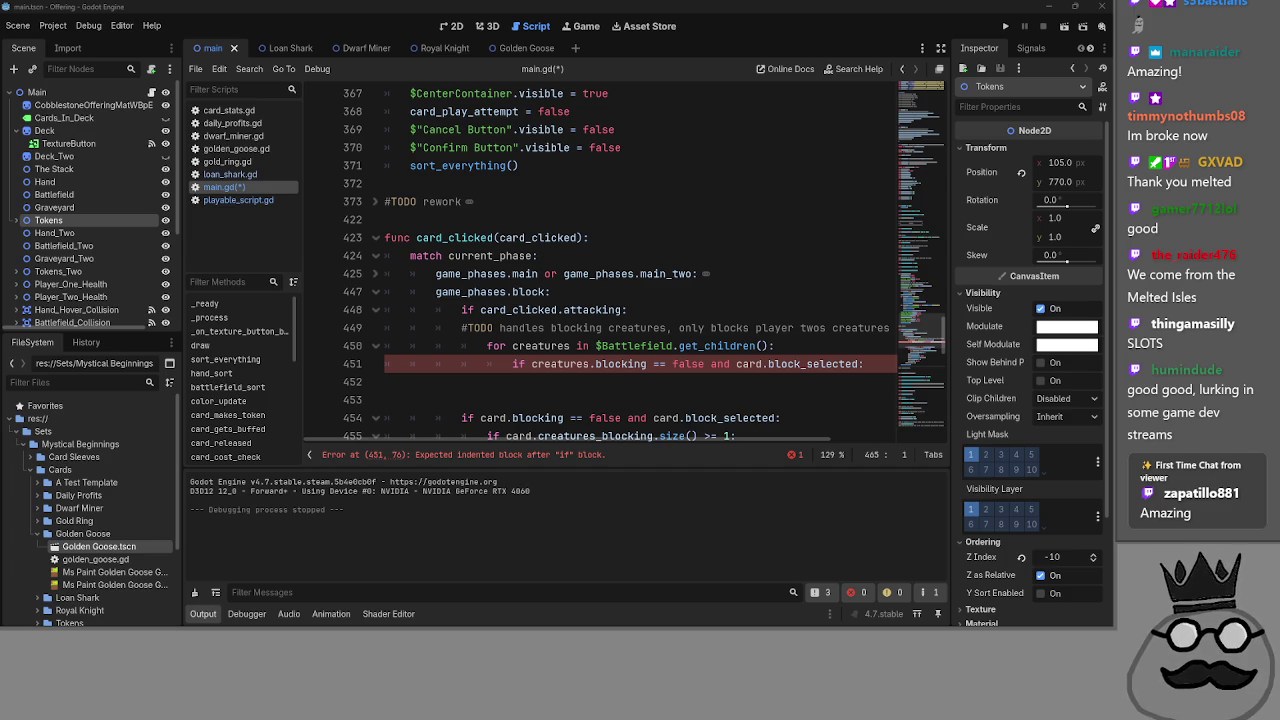
scroll(595, 318, down, 2)
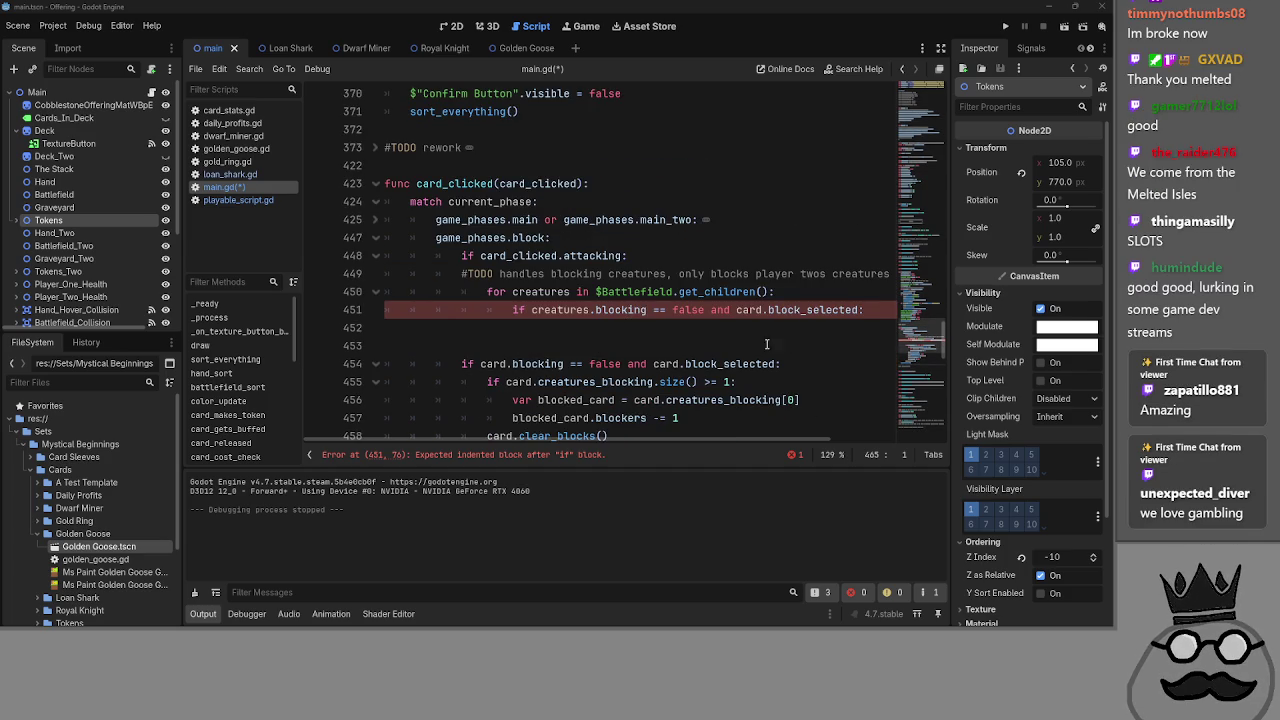
click(717, 343)
scroll(714, 340, down, 2)
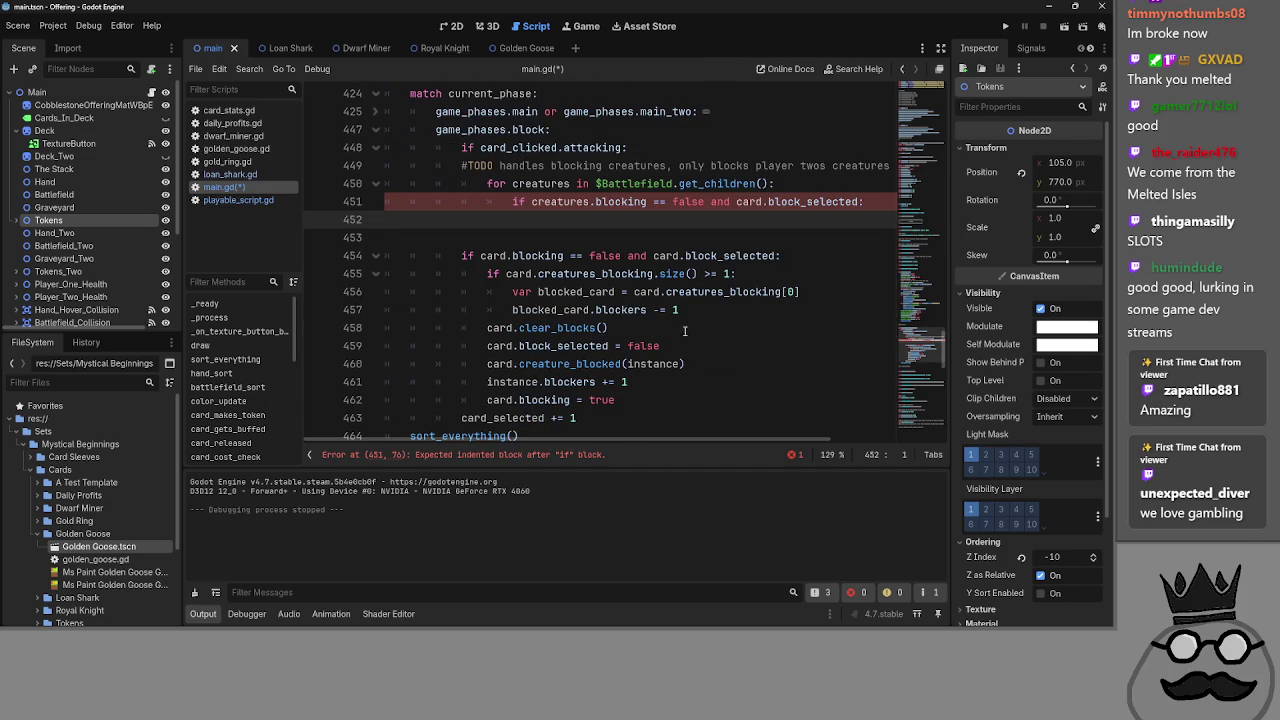
scroll(648, 275, down, 3)
scroll(620, 330, up, 5)
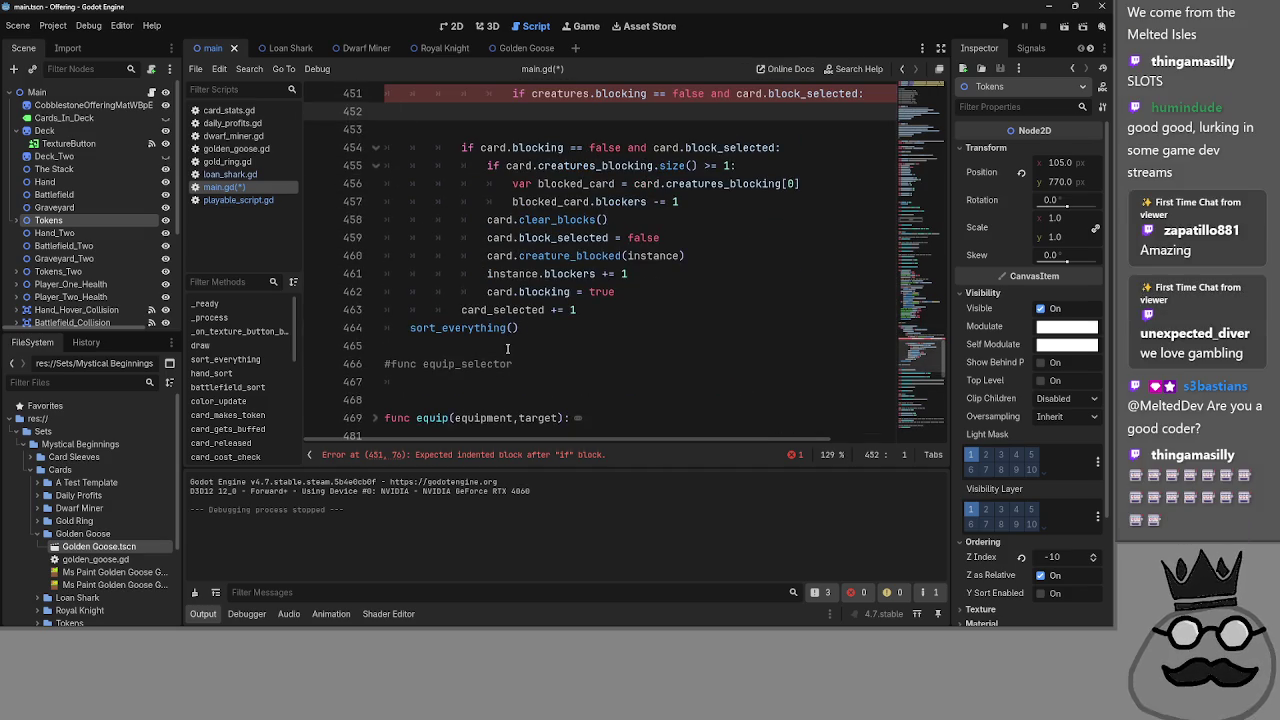
scroll(605, 363, up, 1)
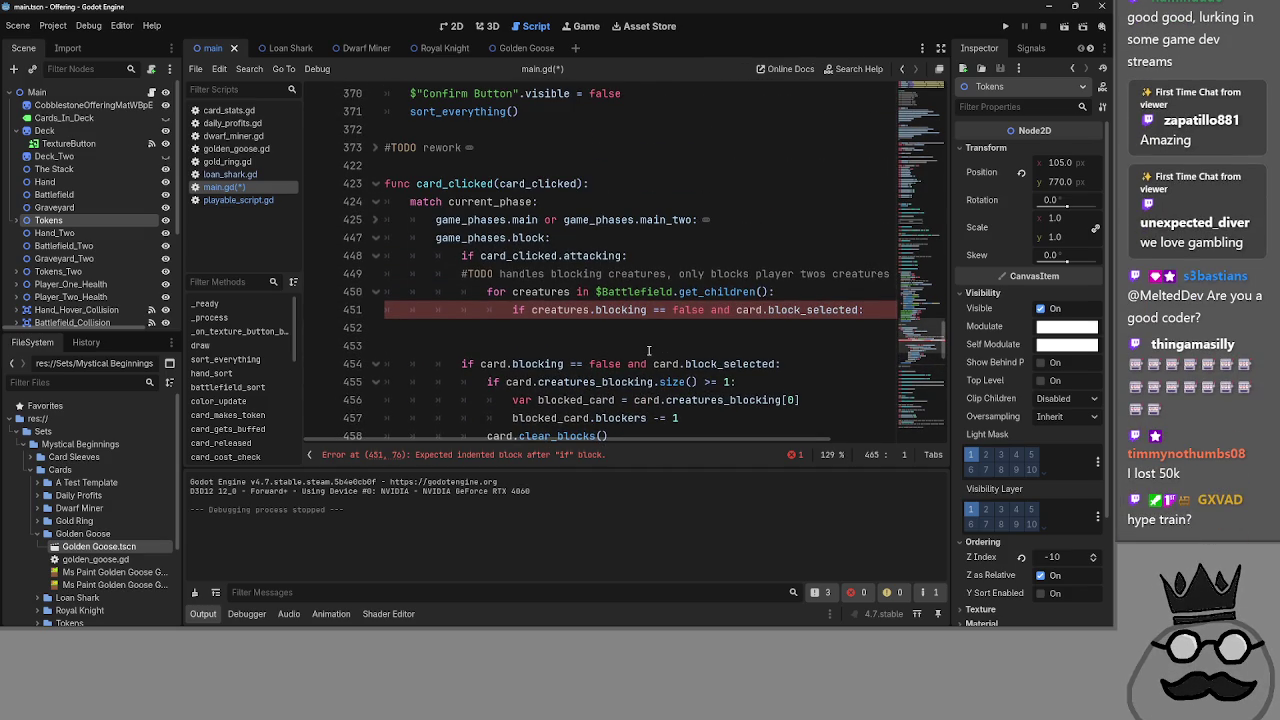
scroll(613, 368, up, 2)
scroll(585, 358, down, 3)
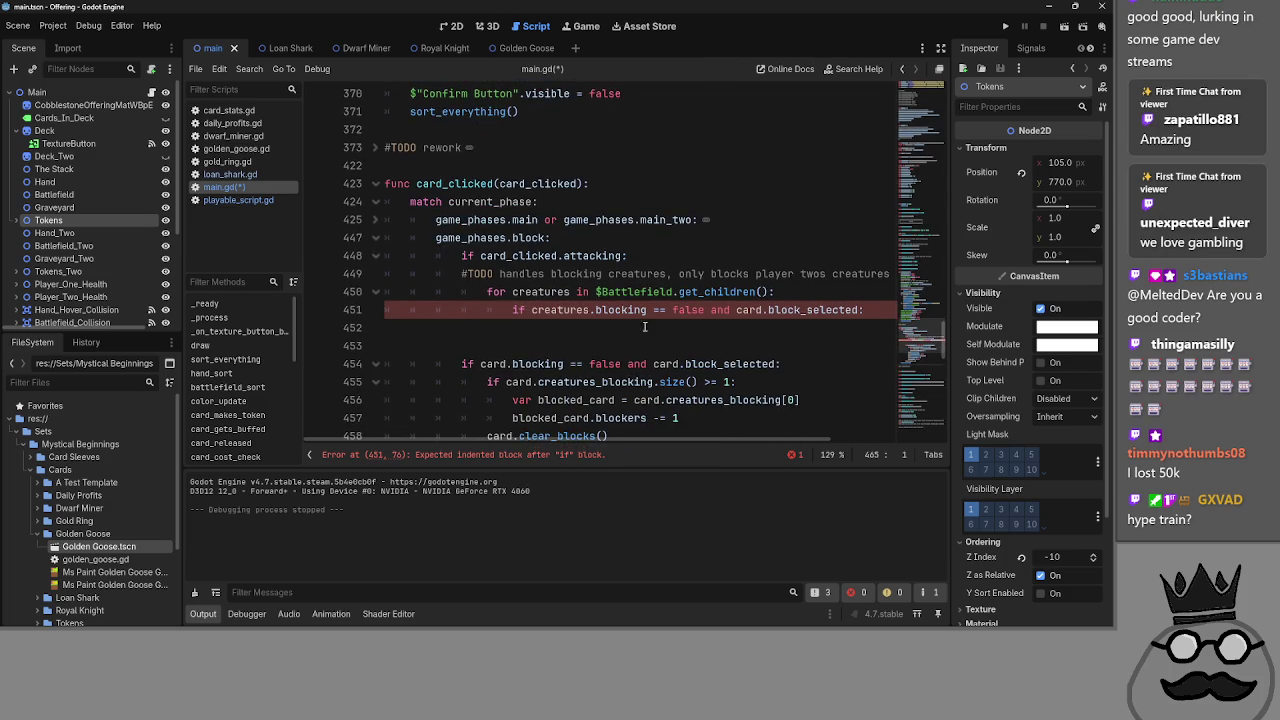
scroll(548, 314, down, 1)
scroll(560, 305, up, 1)
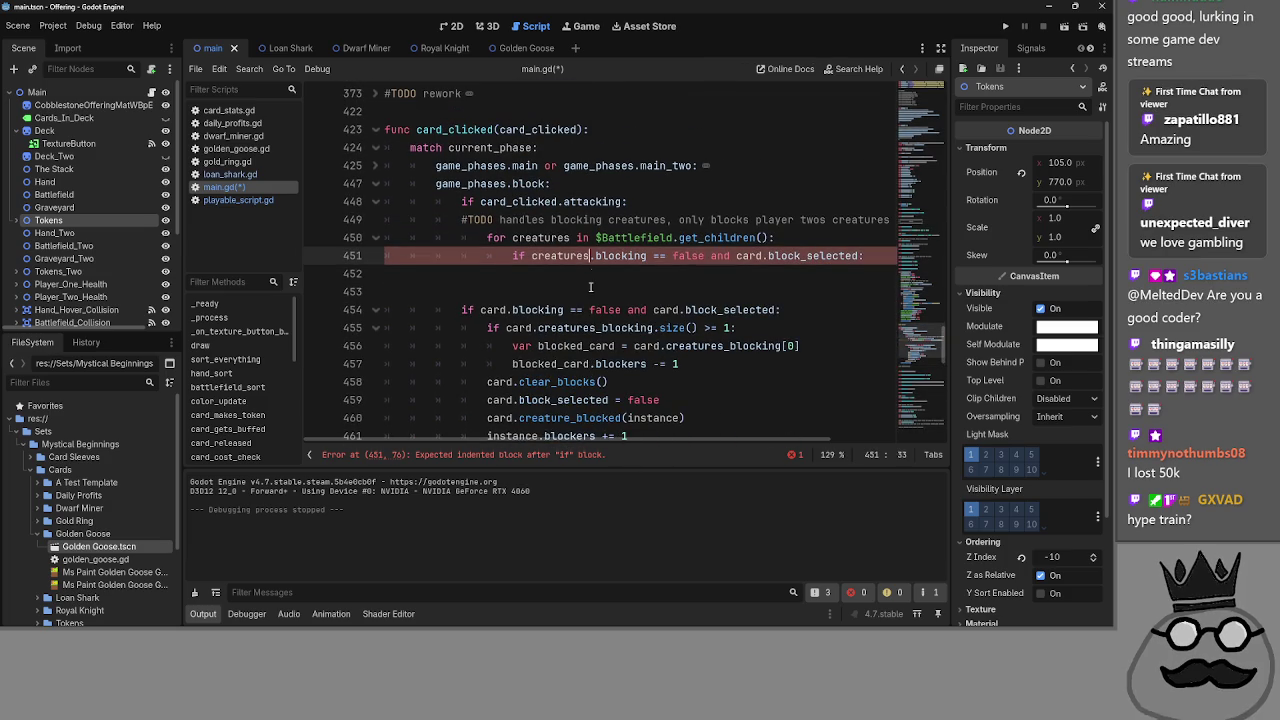
click(589, 289)
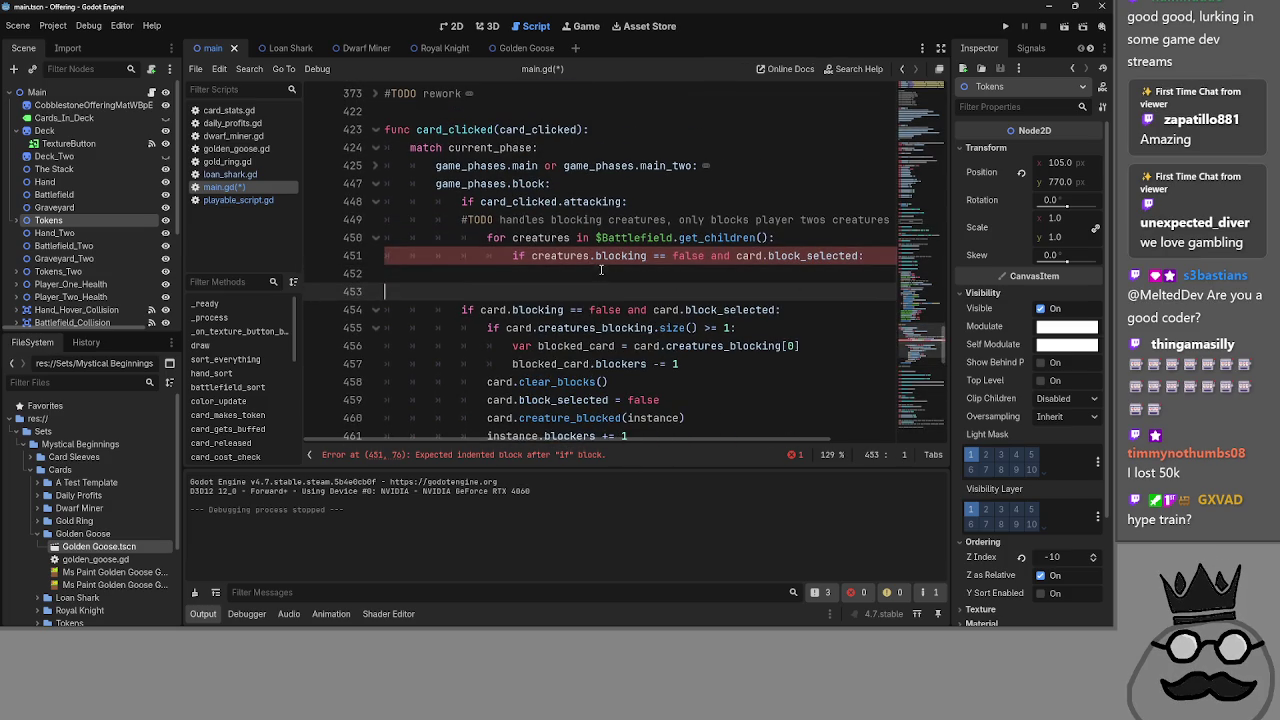
click(596, 272)
scroll(520, 178, down, 3)
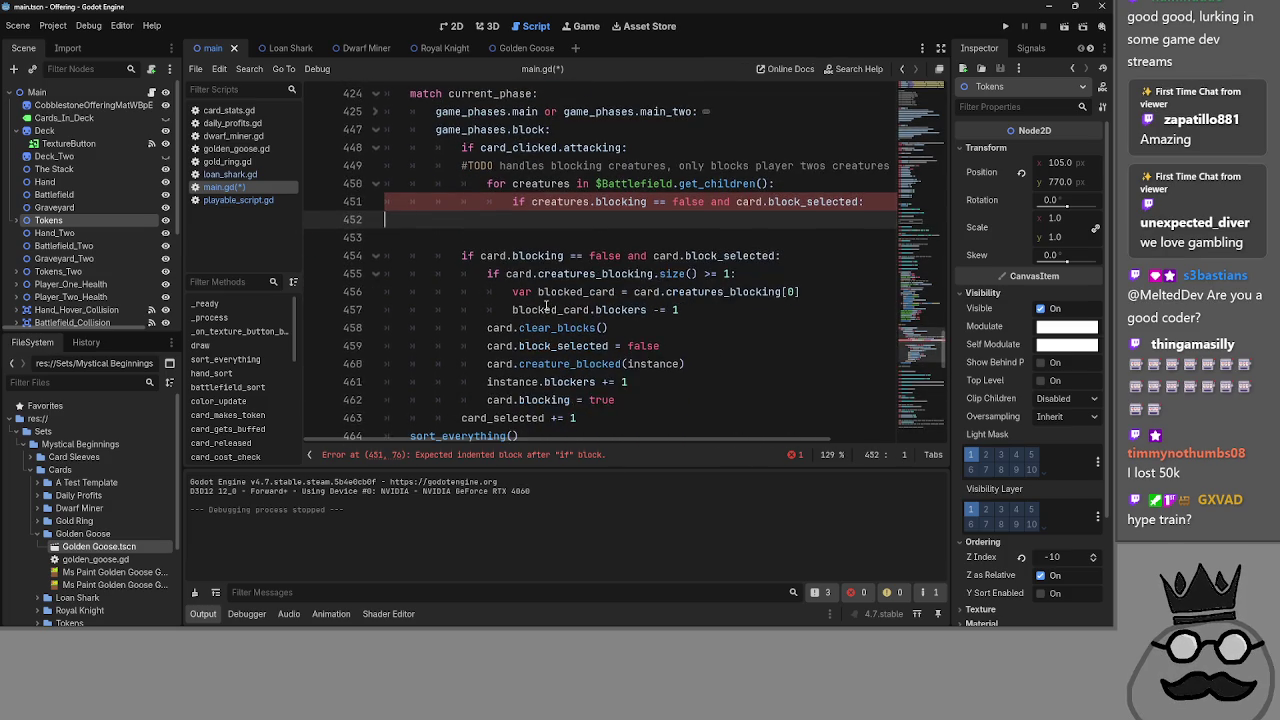
click(520, 180)
key(Return)
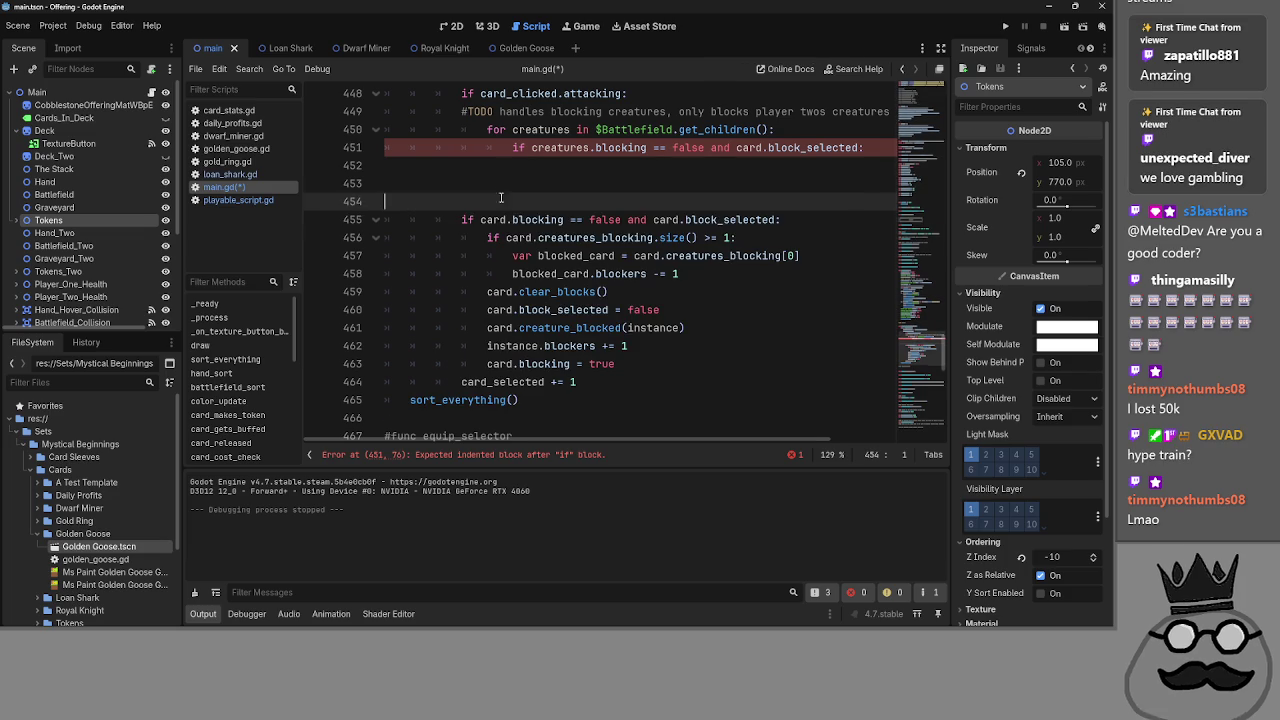
key(Down)
key(End)
key(ctrl+shift+Left)
key(ctrl+shift+Left)
key(ctrl+shift+Left)
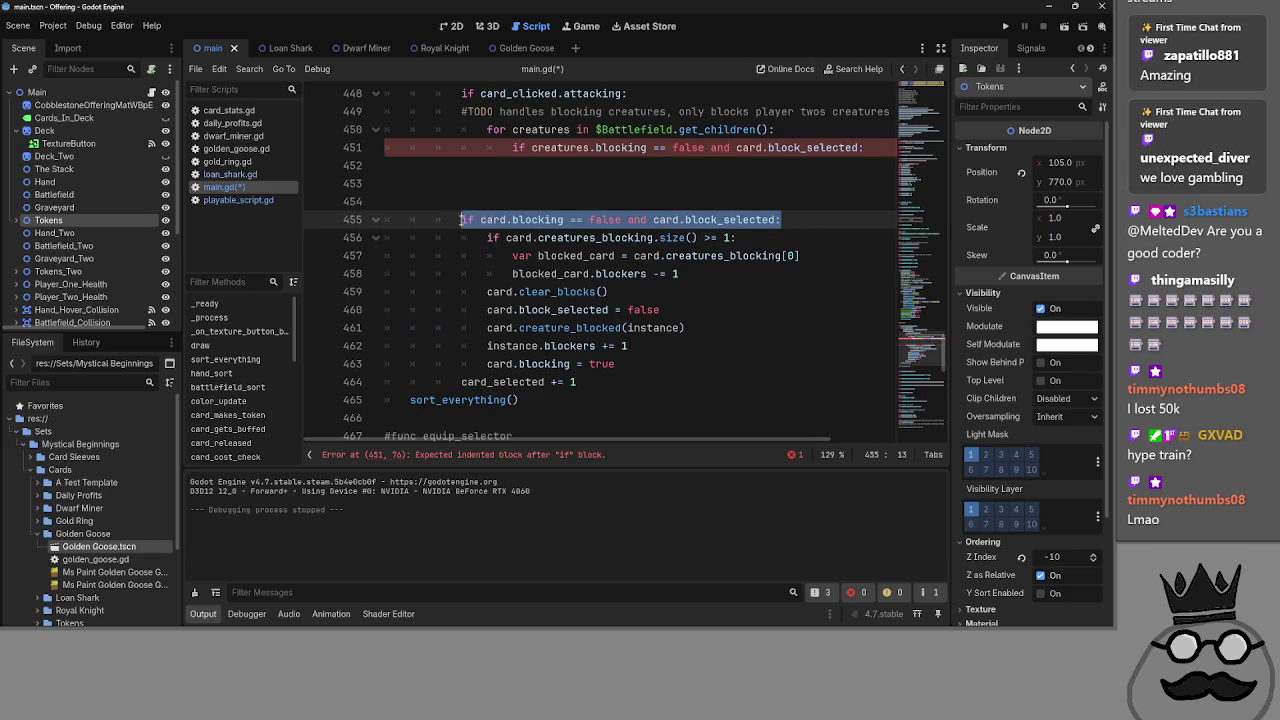
scroll(536, 290, up, 3)
key(Up)
key(Up)
key(Up)
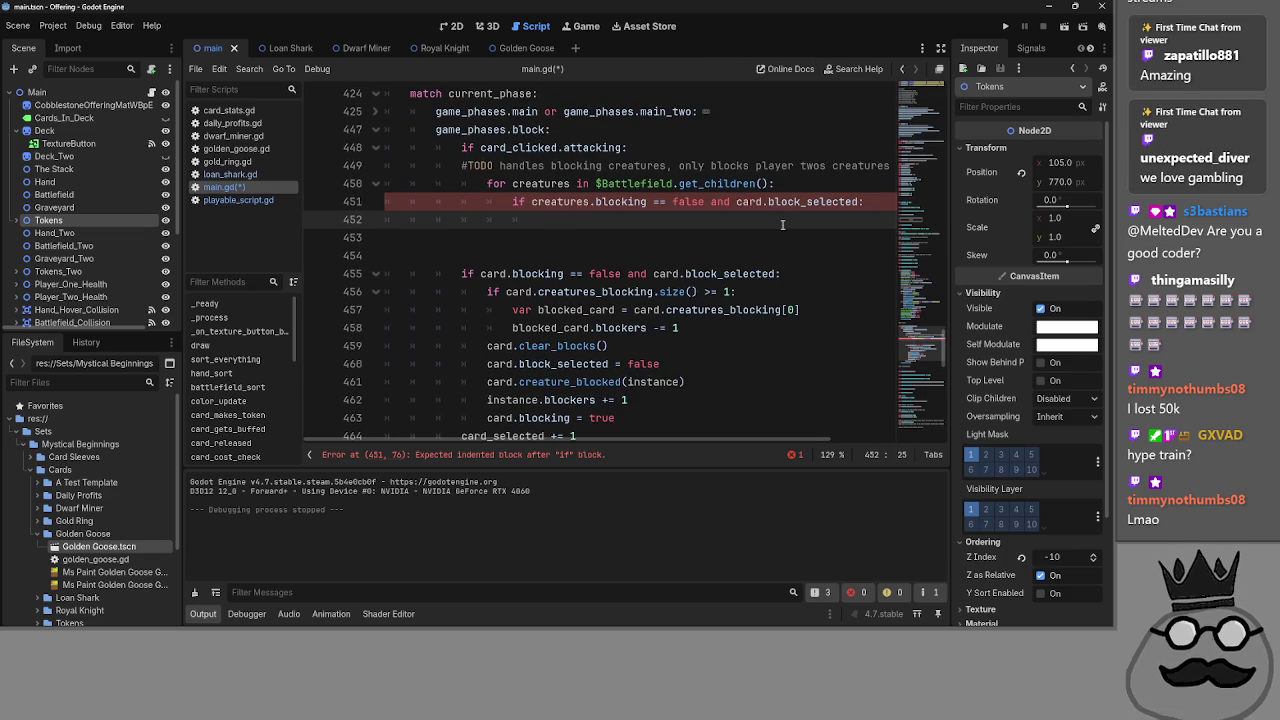
click(673, 278)
click(535, 186)
double_click(535, 186)
key(ctrl+c)
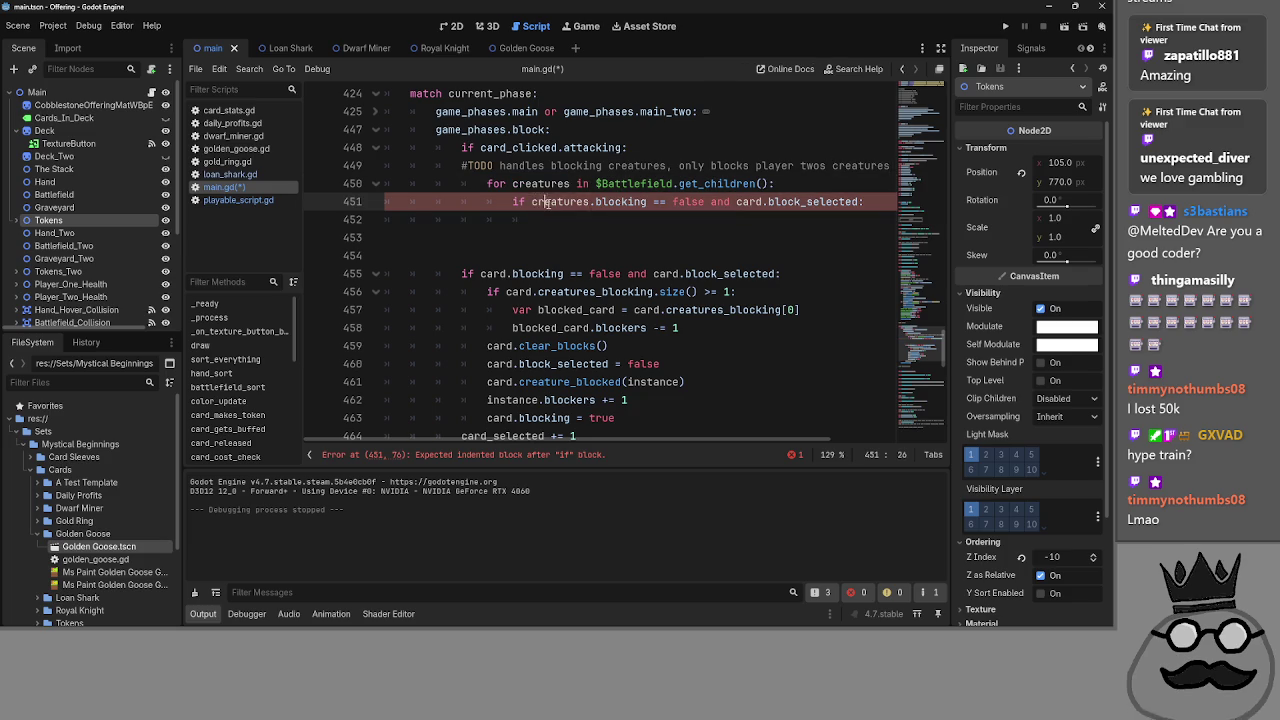
double_click(750, 201)
key(ctrl+v)
click(755, 226)
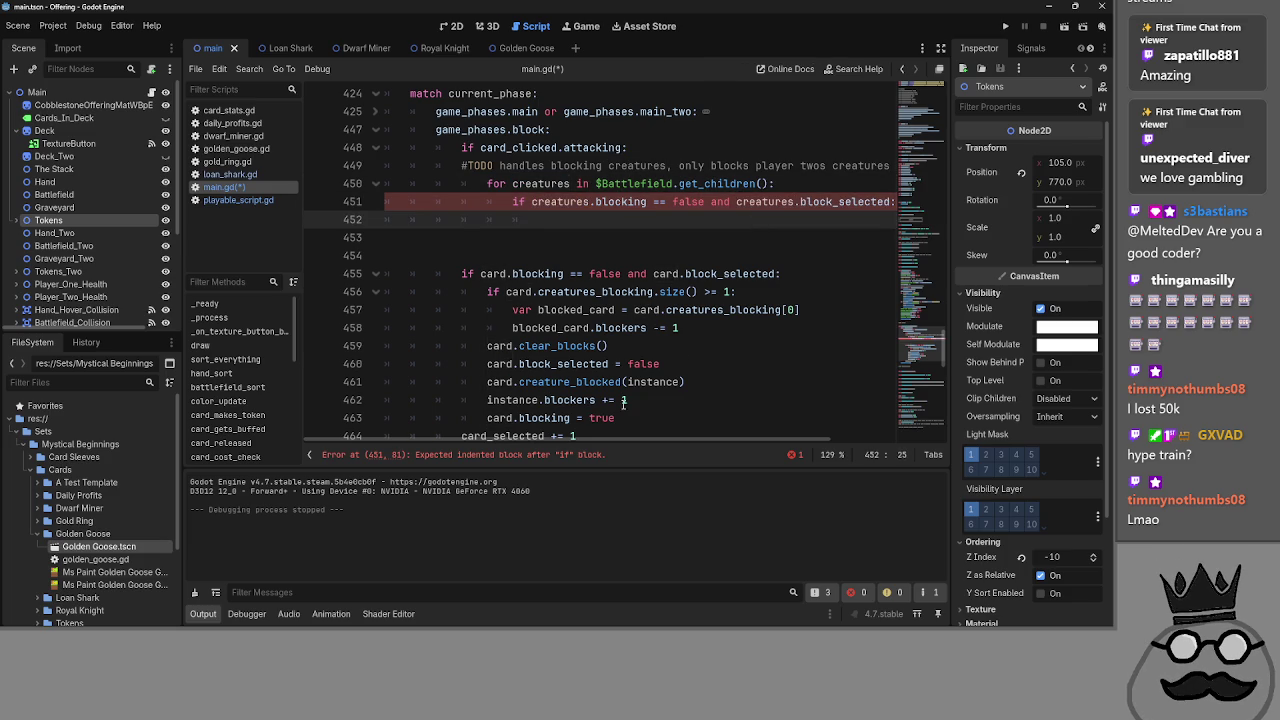
scroll(700, 330, up, 1)
scroll(575, 437, right, 2)
scroll(575, 437, left, 2)
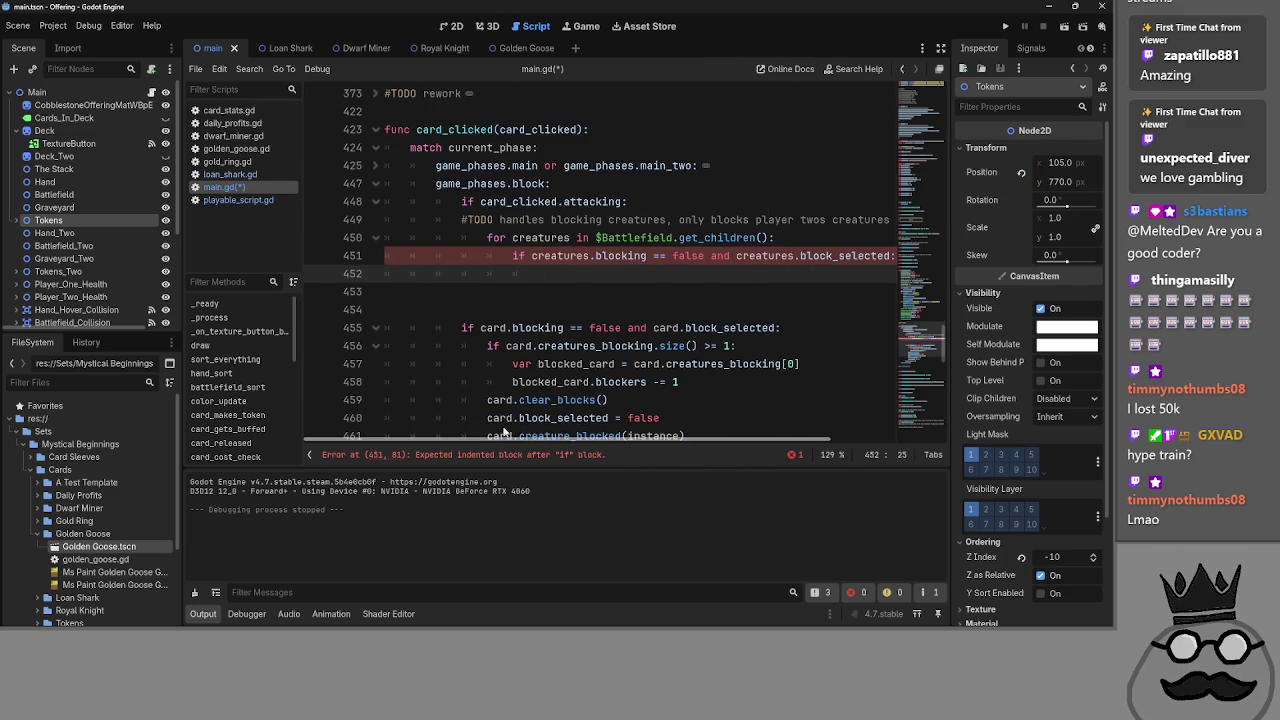
scroll(490, 343, down, 1)
scroll(680, 328, down, 1)
scroll(650, 330, up, 1)
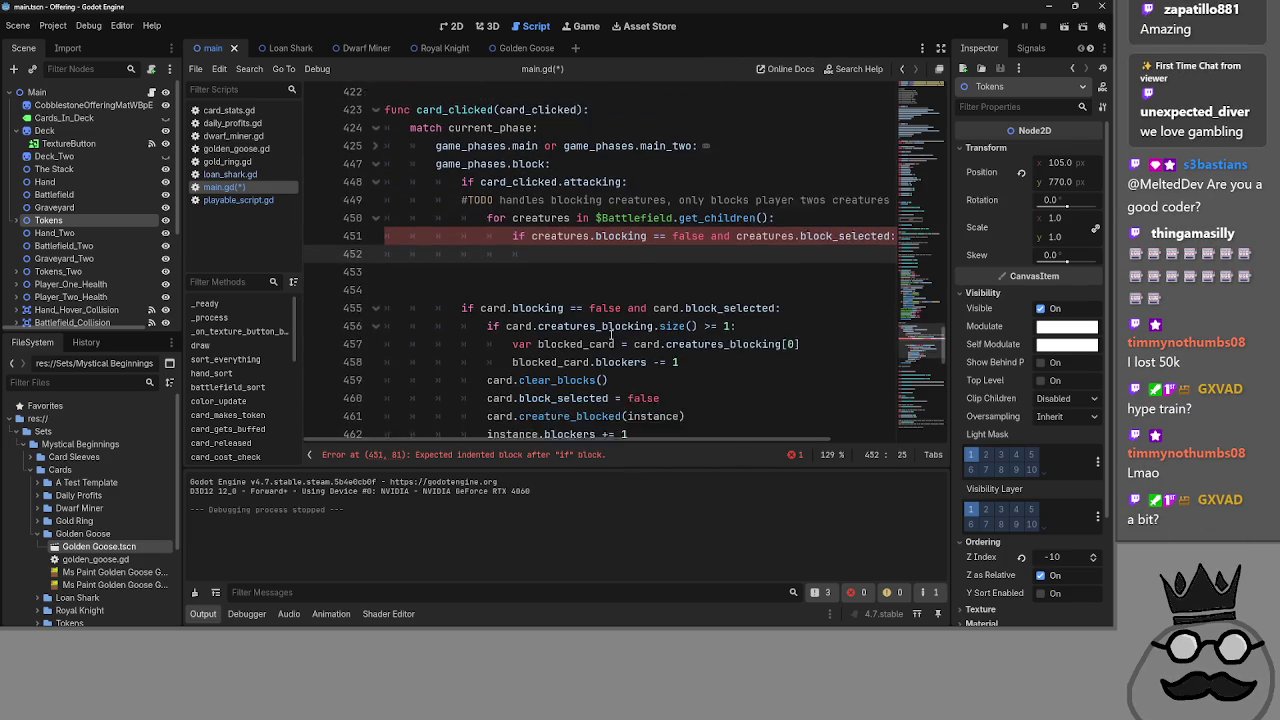
scroll(620, 332, down, 1)
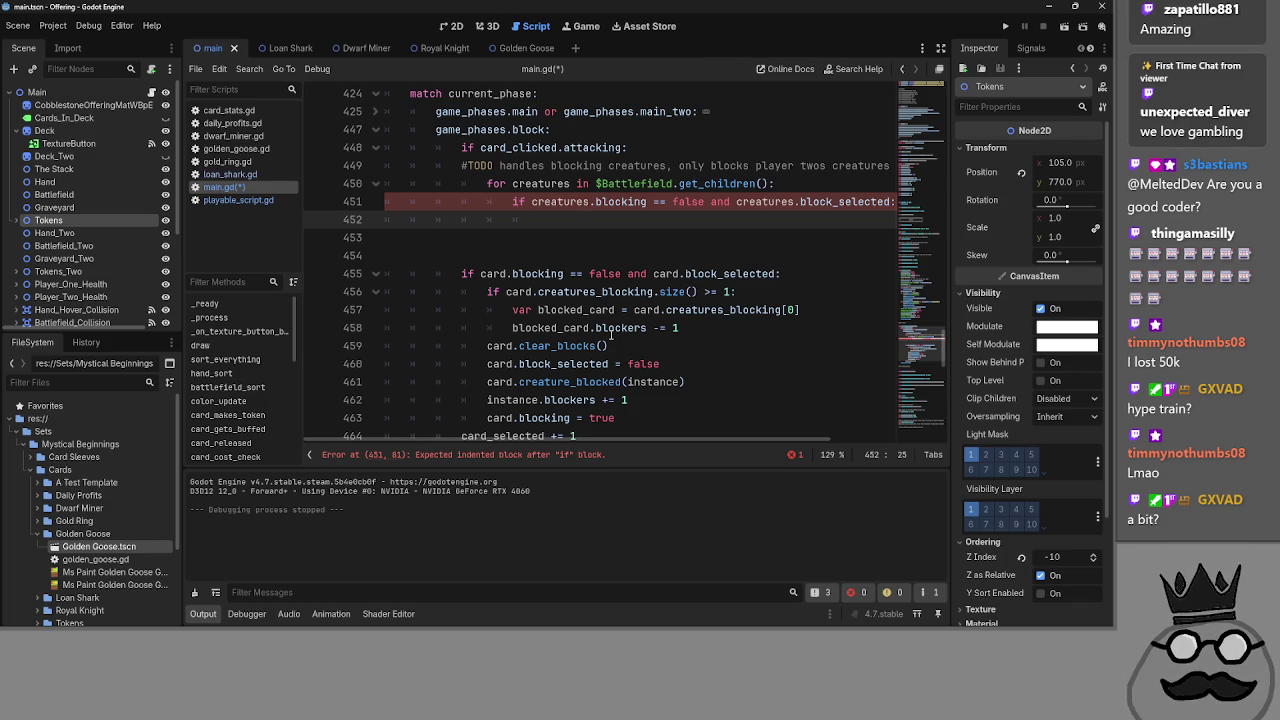
scroll(560, 310, up, 4)
scroll(527, 289, up, 1)
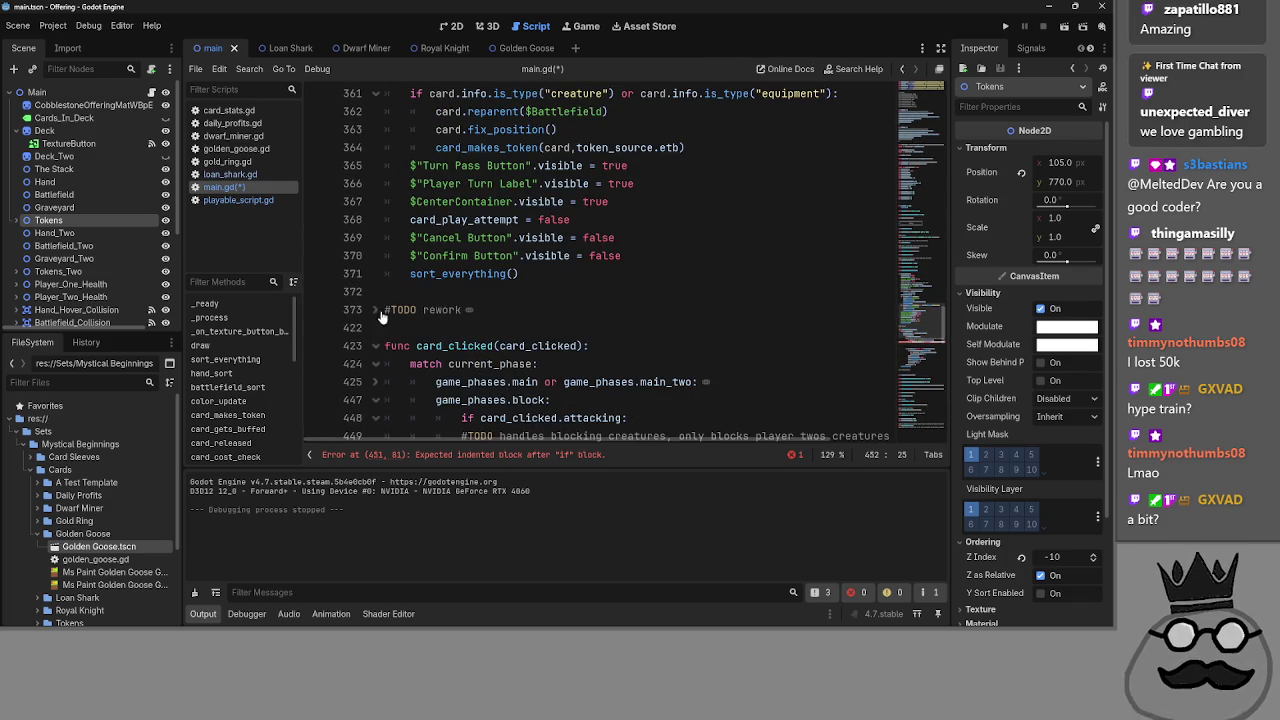
scroll(650, 300, down, 4)
scroll(698, 303, up, 1)
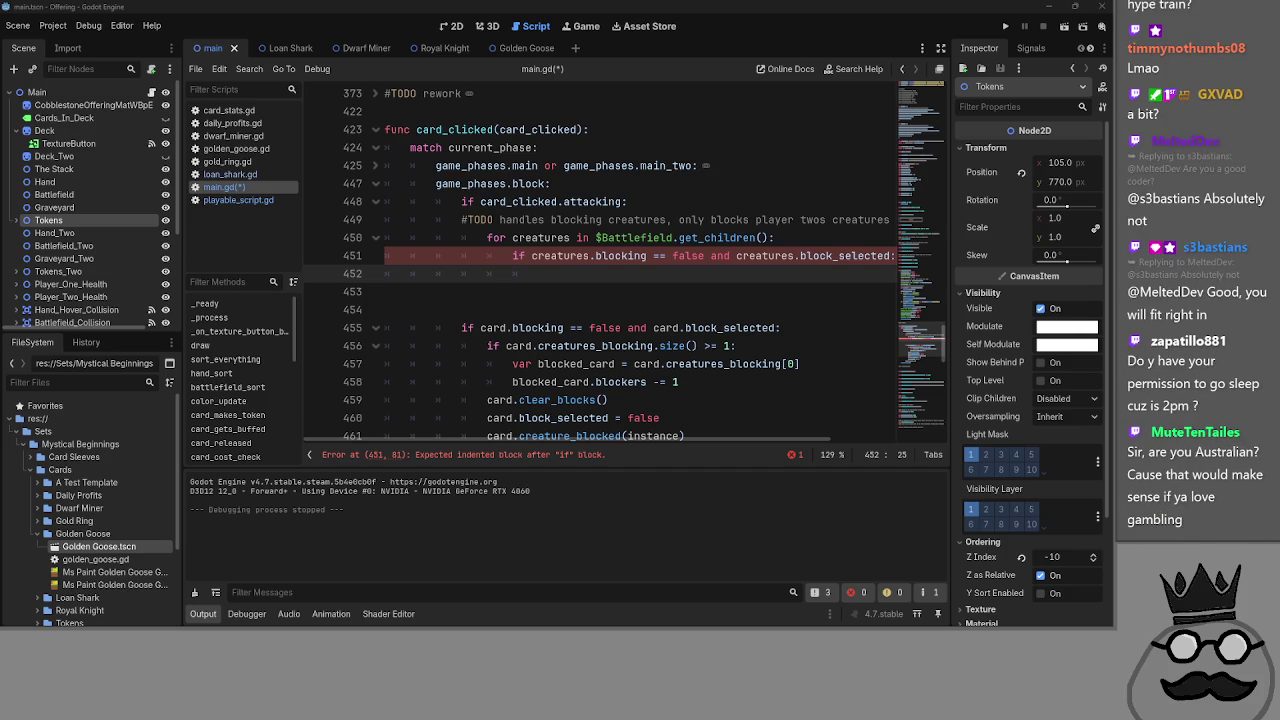
- Follow the streamer's Twitch channel in the maximized browser, then return to Godot
key(alt+Tab)
key(super+Up)
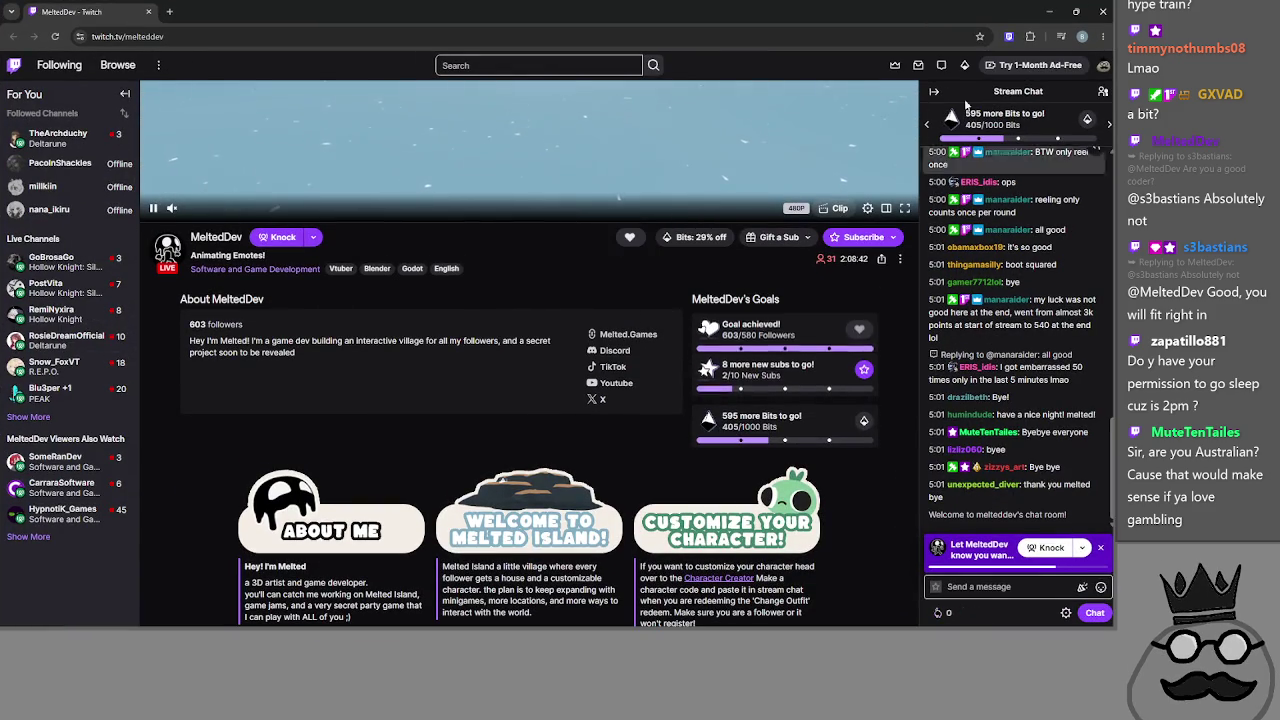
click(629, 237)
key(alt+Tab)
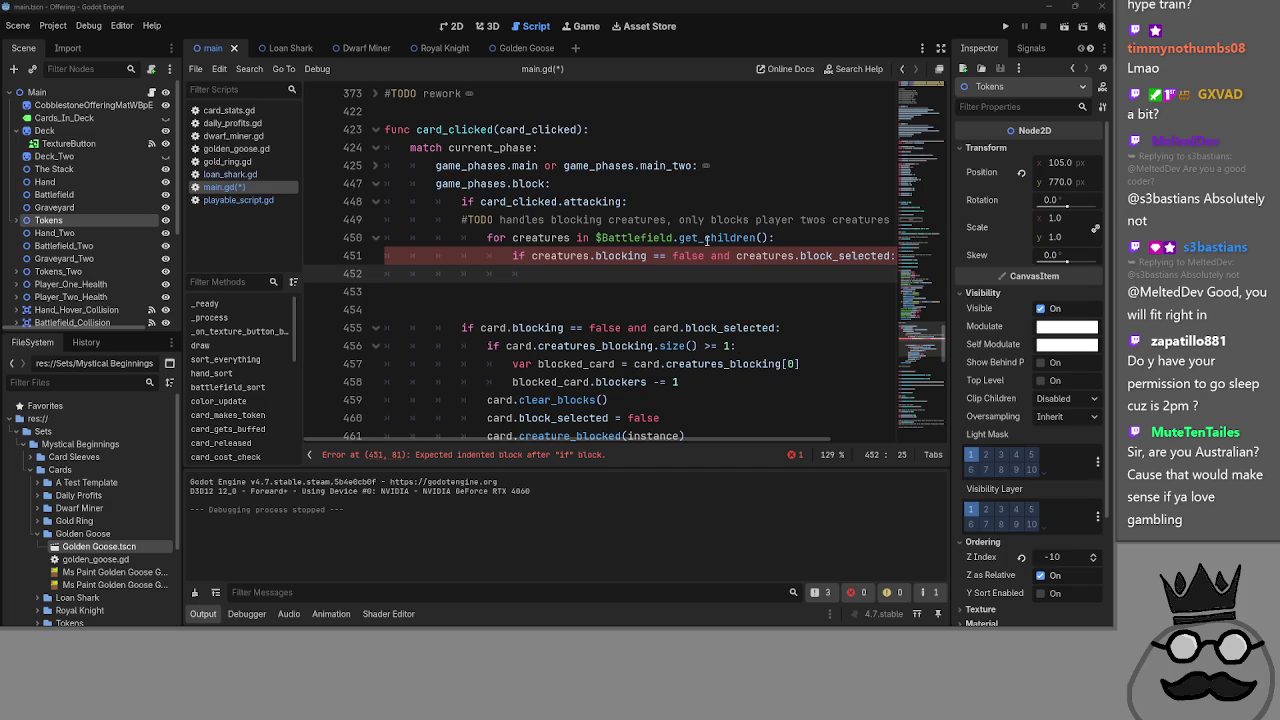
- Delete the old 'if card.blocking == false and card.block_selected:' line from main.gd
scroll(680, 430, down, 1)
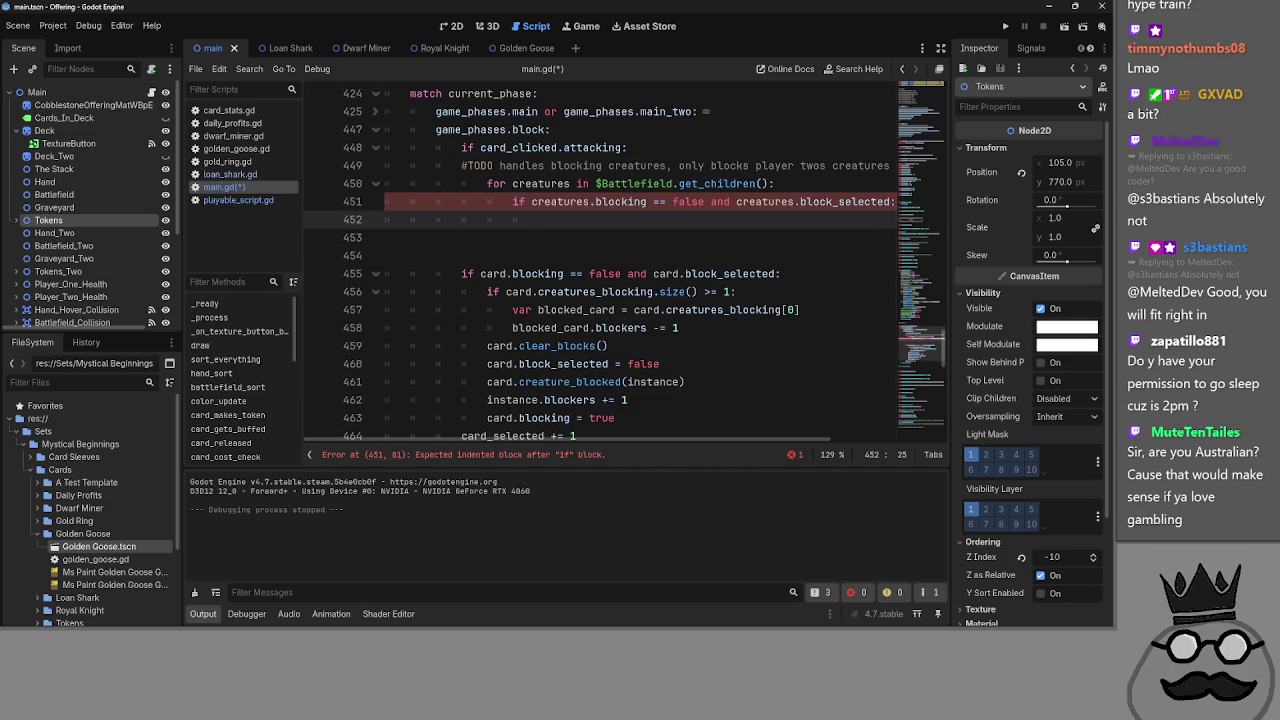
key(super)
key(super)
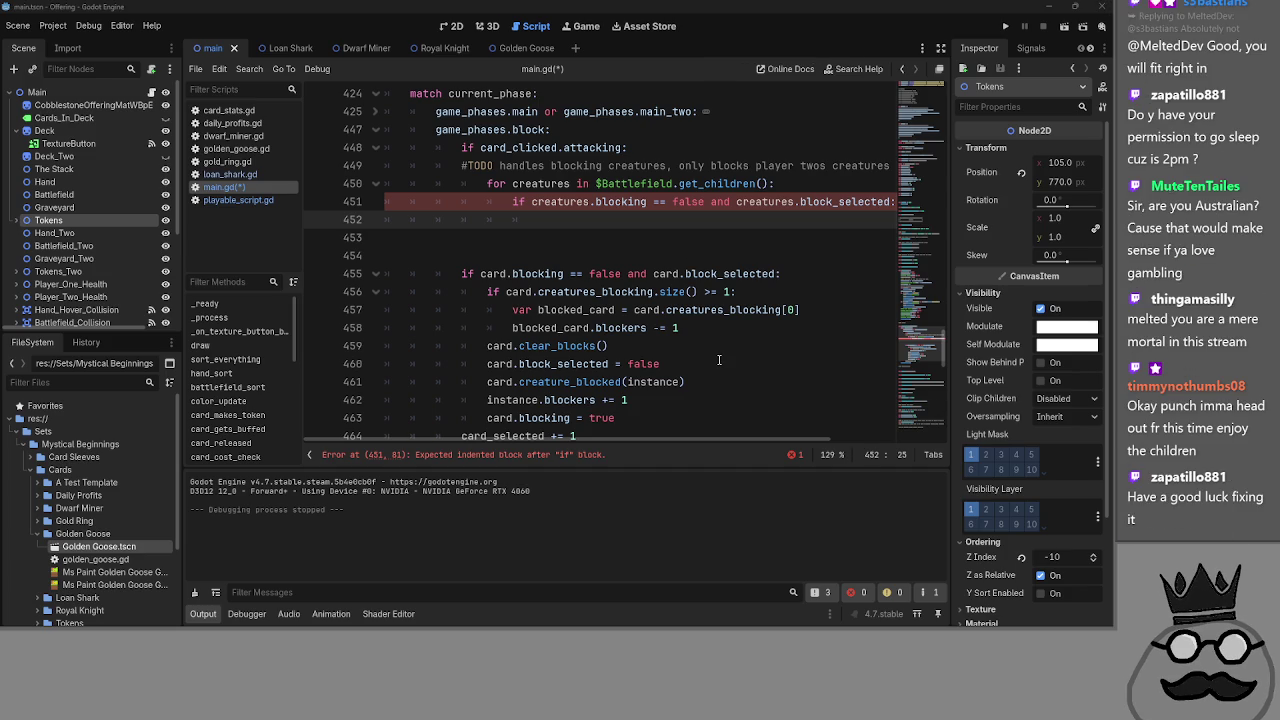
scroll(701, 352, down, 1)
scroll(701, 352, up, 1)
scroll(701, 352, up, 1)
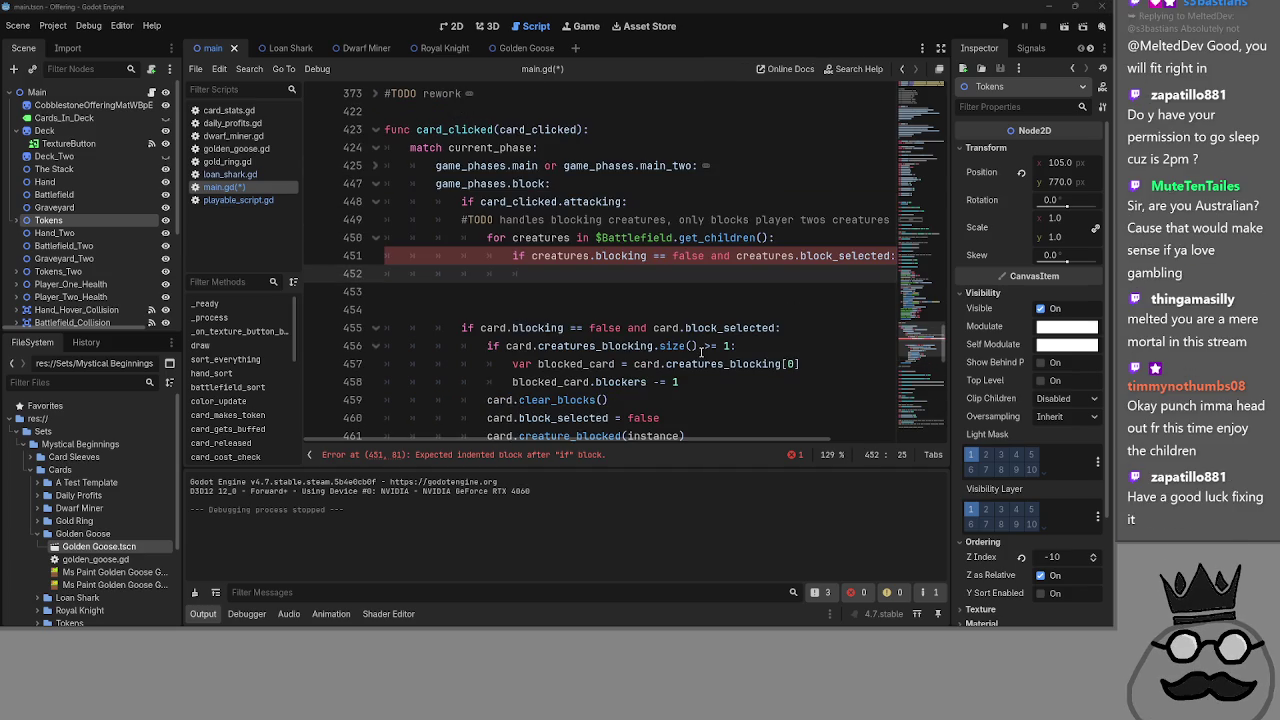
scroll(701, 350, down, 1)
scroll(701, 350, up, 1)
scroll(560, 344, down, 1)
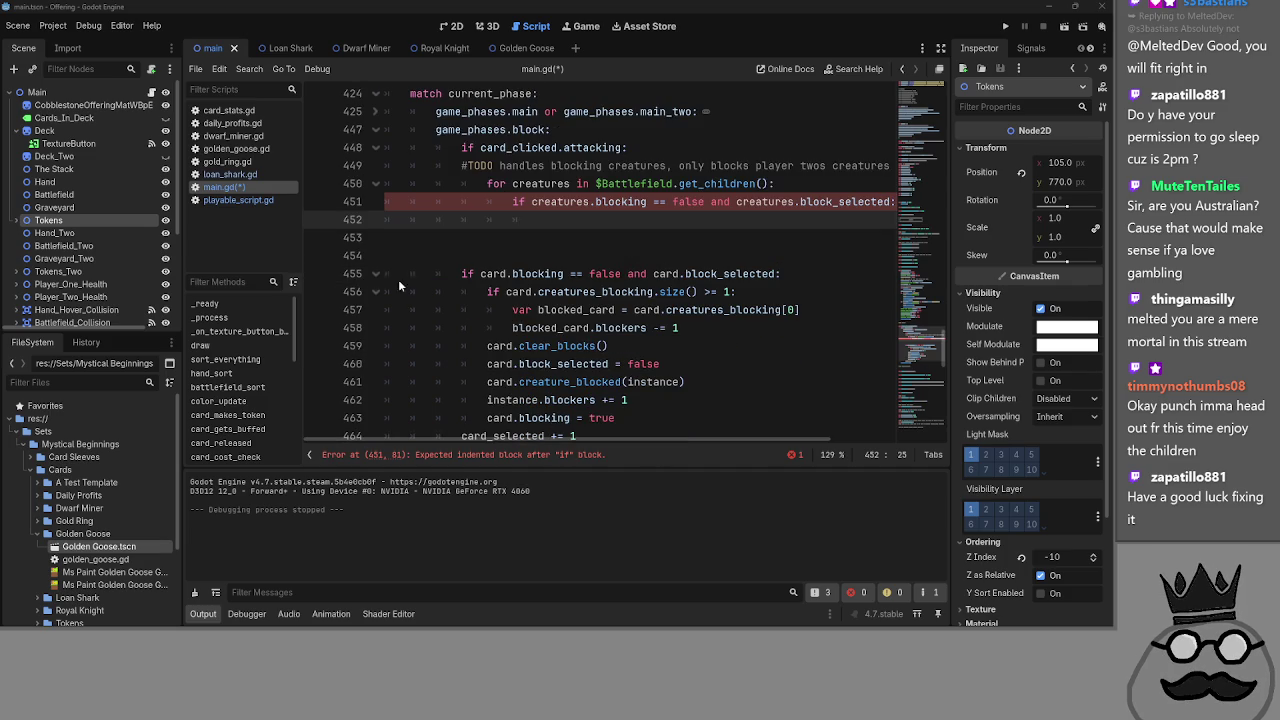
drag(461, 273, 752, 273)
drag(830, 270, 352, 273)
key(BackSpace)
key(BackSpace)
scroll(601, 288, up, 1)
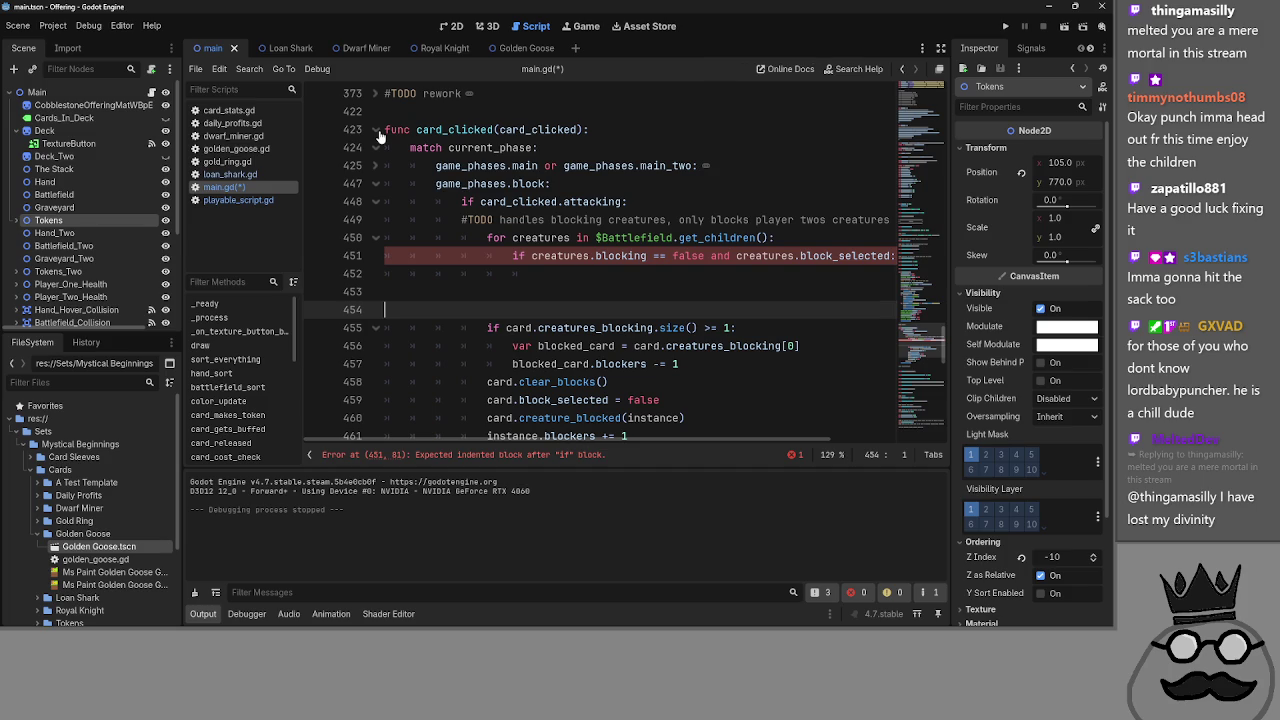
scroll(585, 344, down, 1)
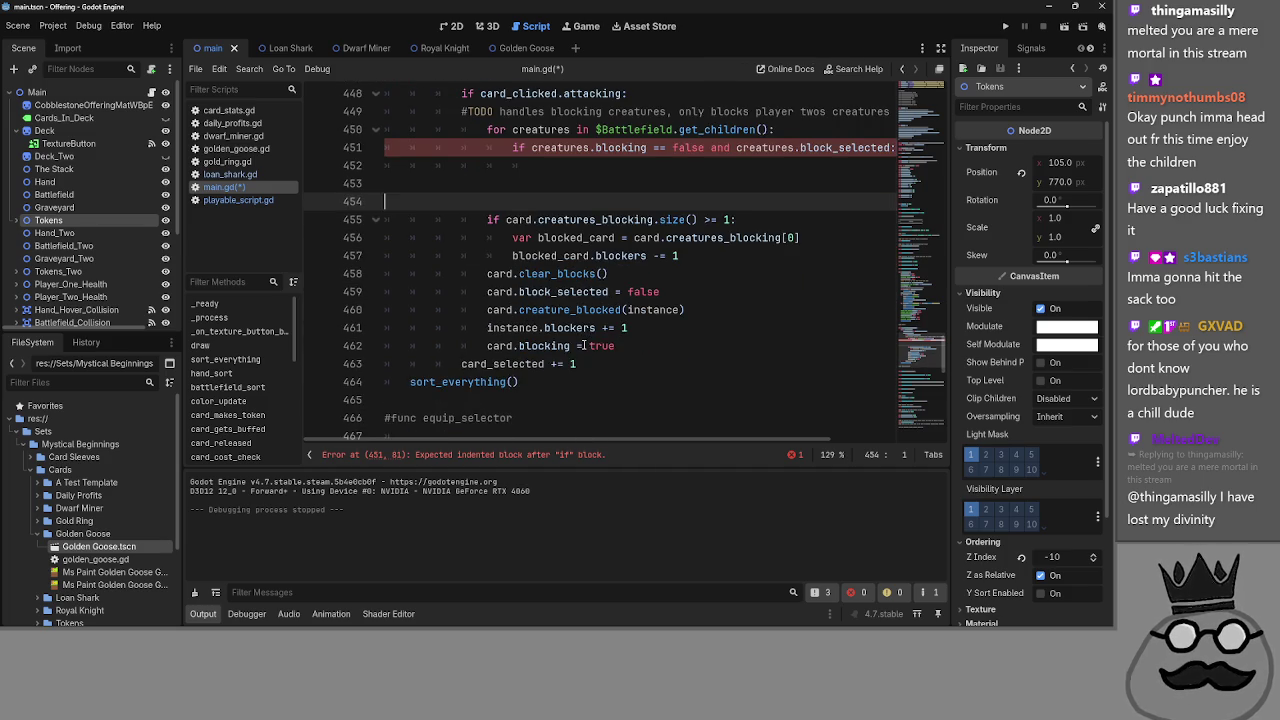
scroll(585, 344, up, 1)
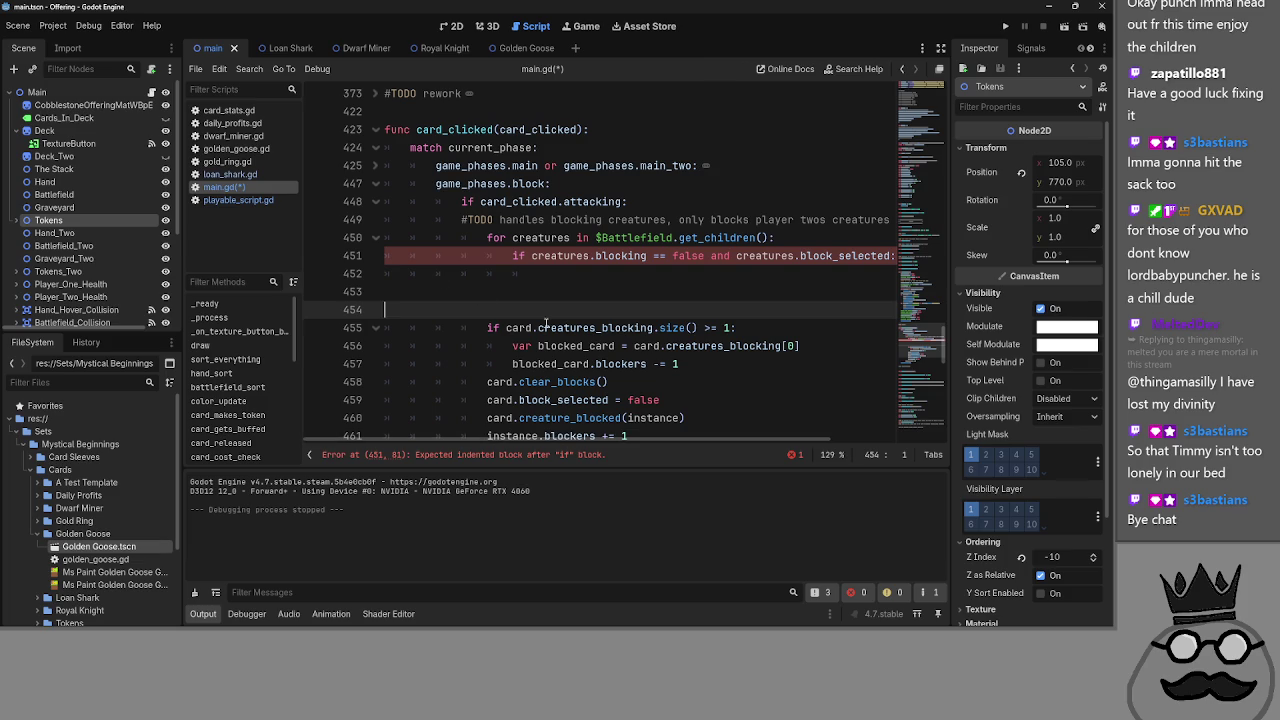
- Replace 'card' with 'creatures' in the creatures_blocking, clear_blocks, blocked_card, block_selected and creature_blocked lines
key(Return)
scroll(530, 316, down, 1)
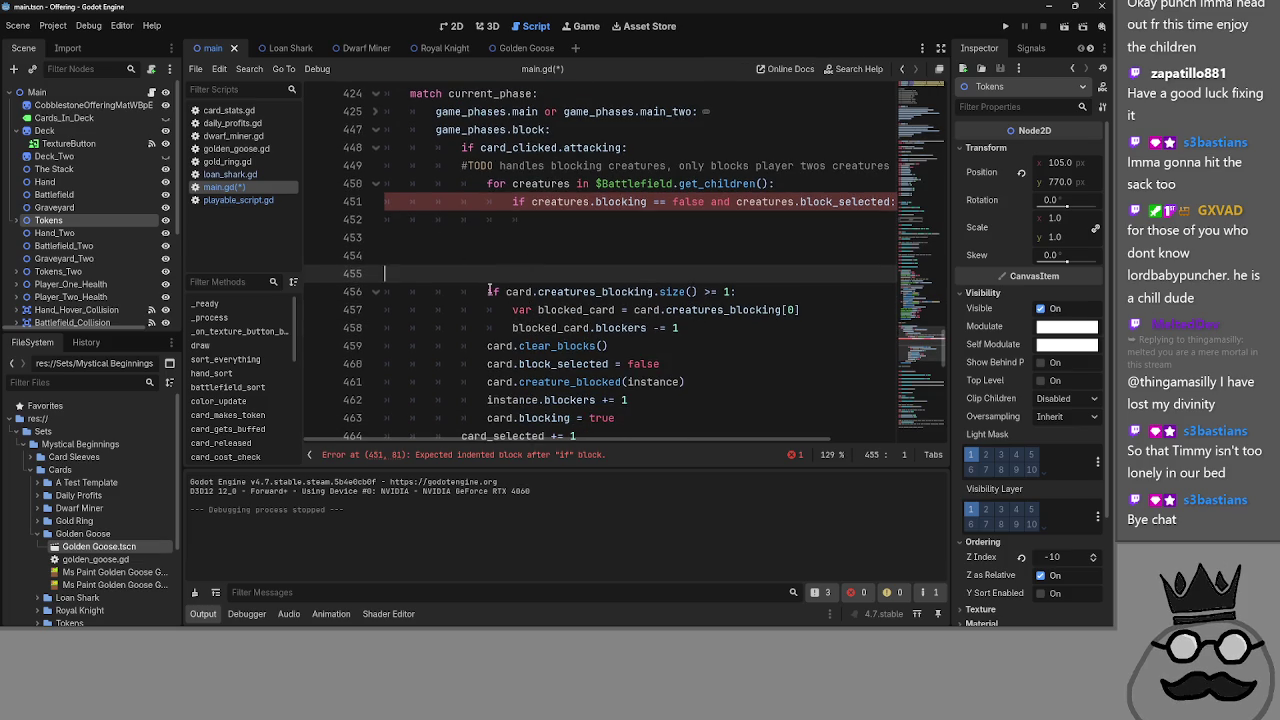
mouse_move(490, 291)
mouse_down()
mouse_move(736, 291)
mouse_move(485, 291)
mouse_up()
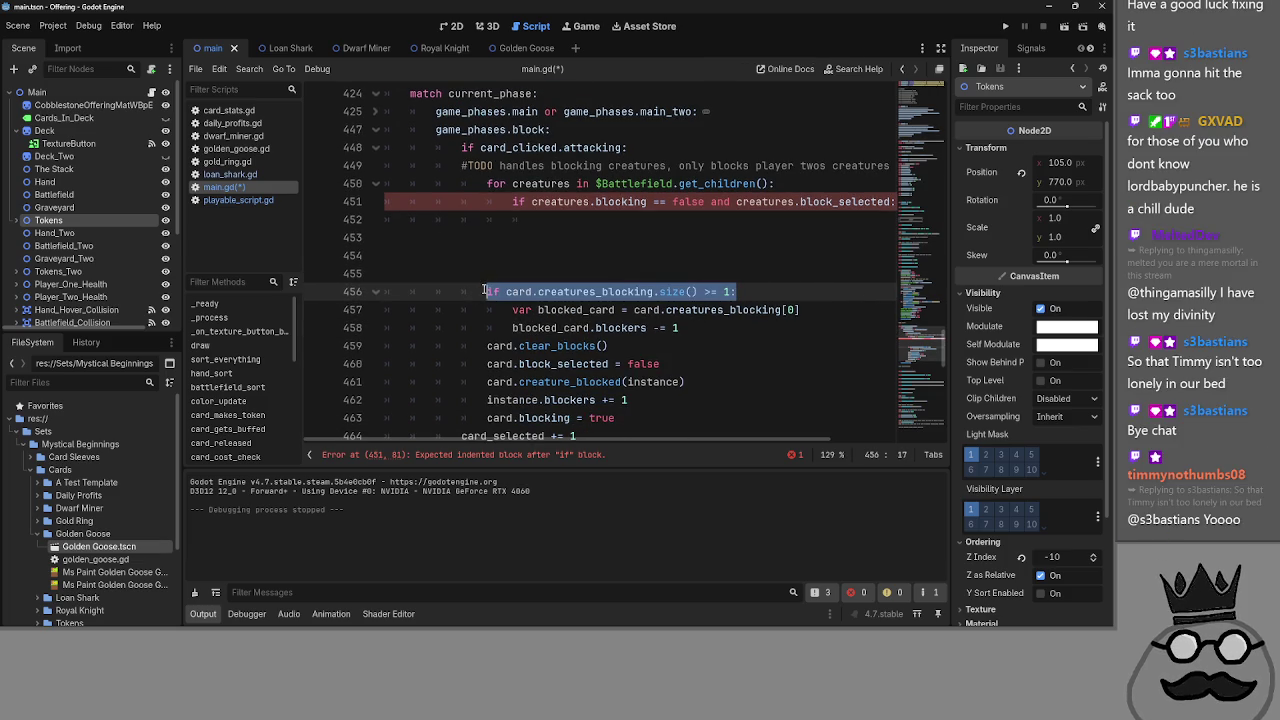
double_click(520, 291)
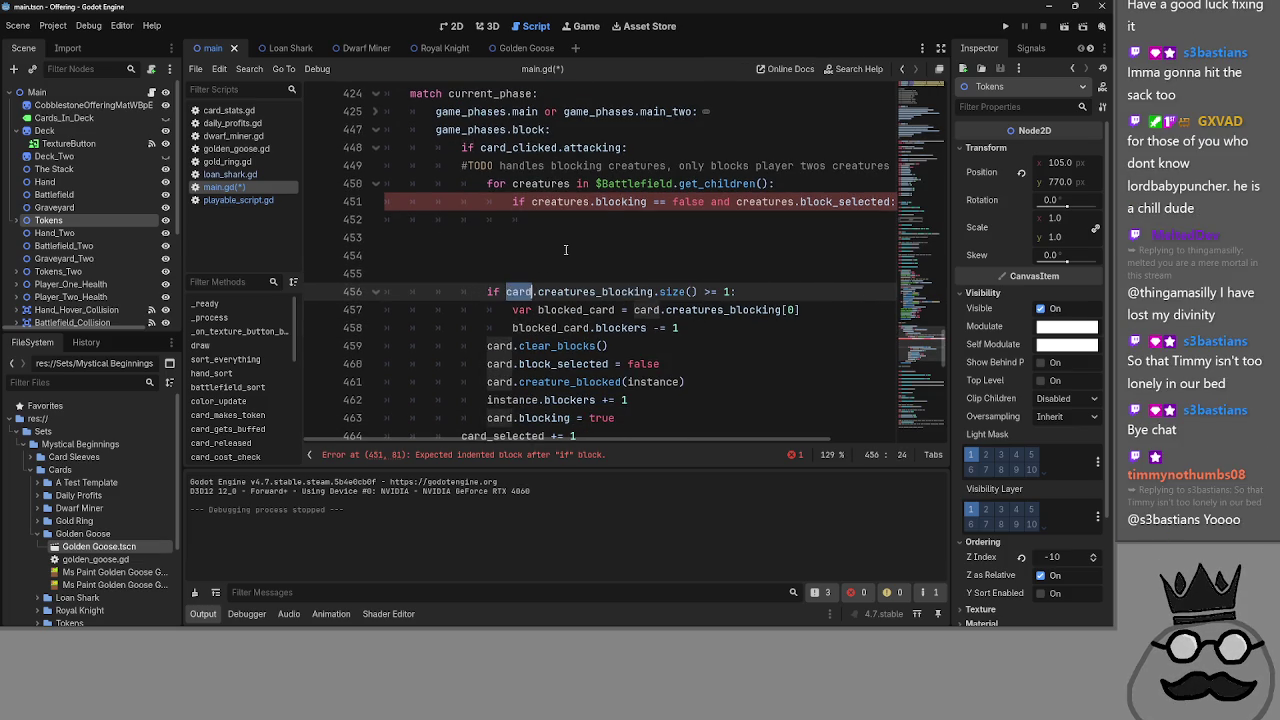
text(creatures)
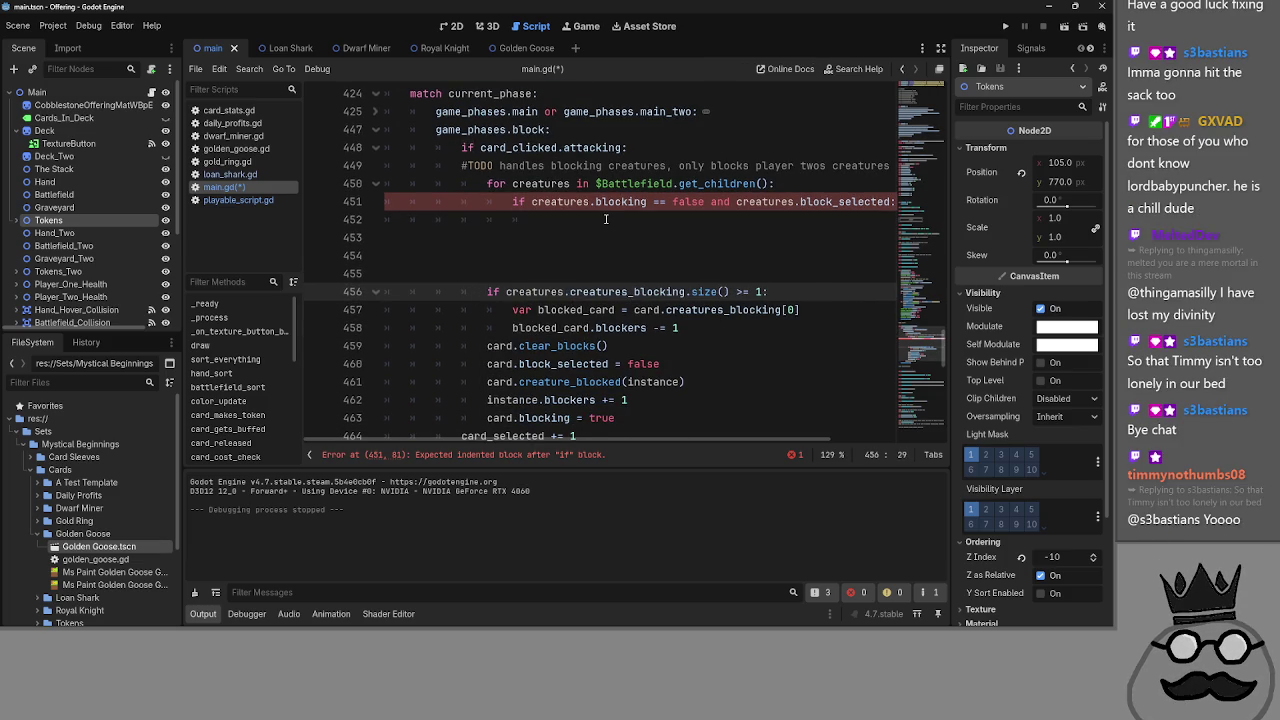
key(End)
scroll(740, 384, down, 1)
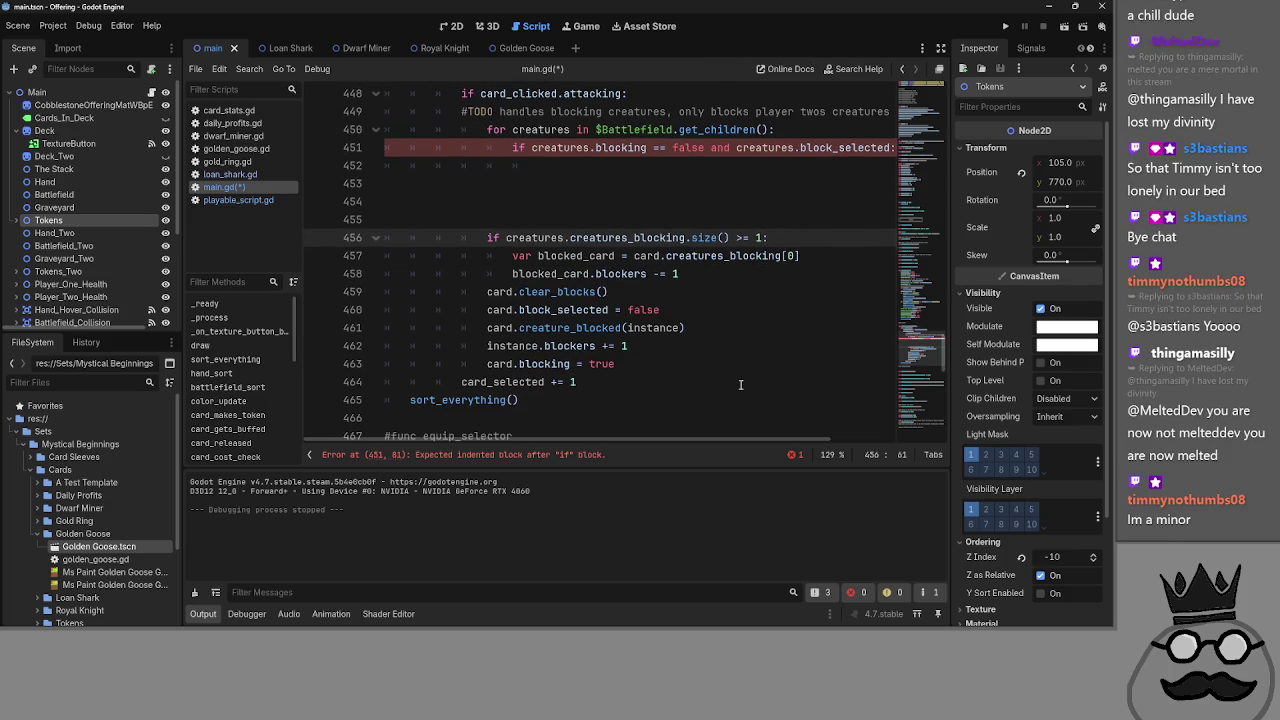
click(500, 291)
double_click(500, 291)
text(creatures)
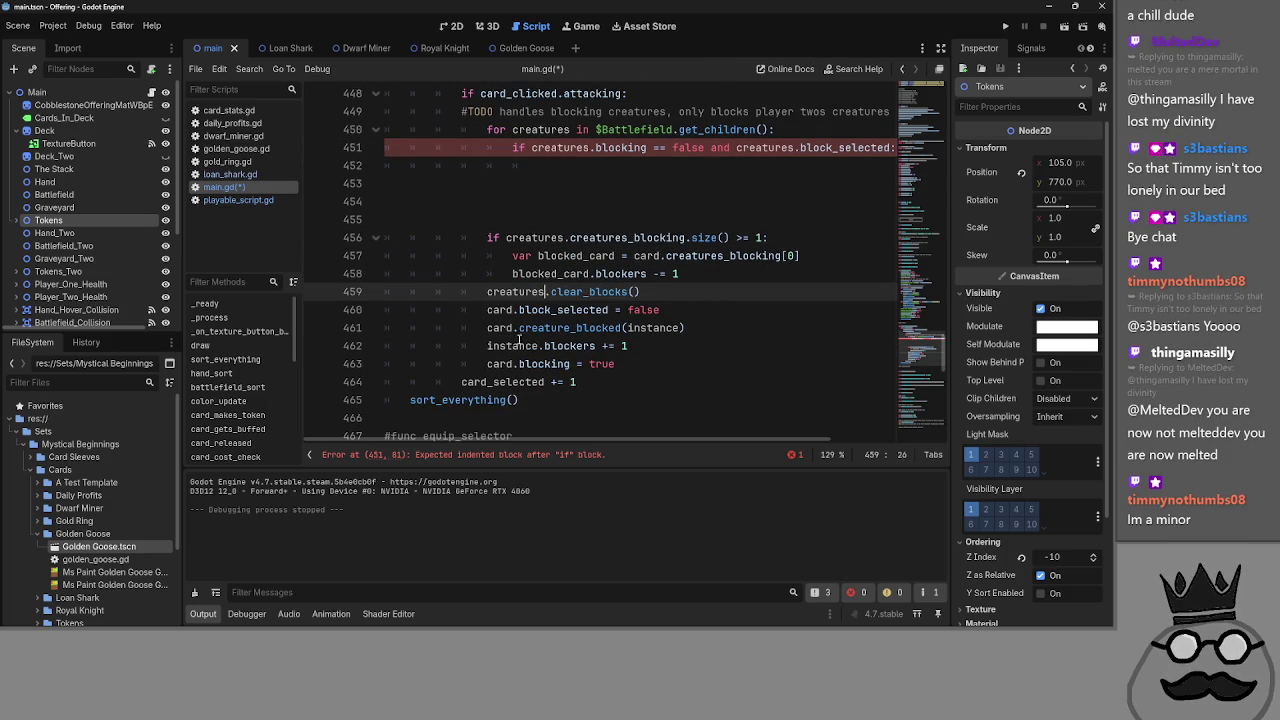
double_click(645, 255)
text(creatures)
double_click(500, 309)
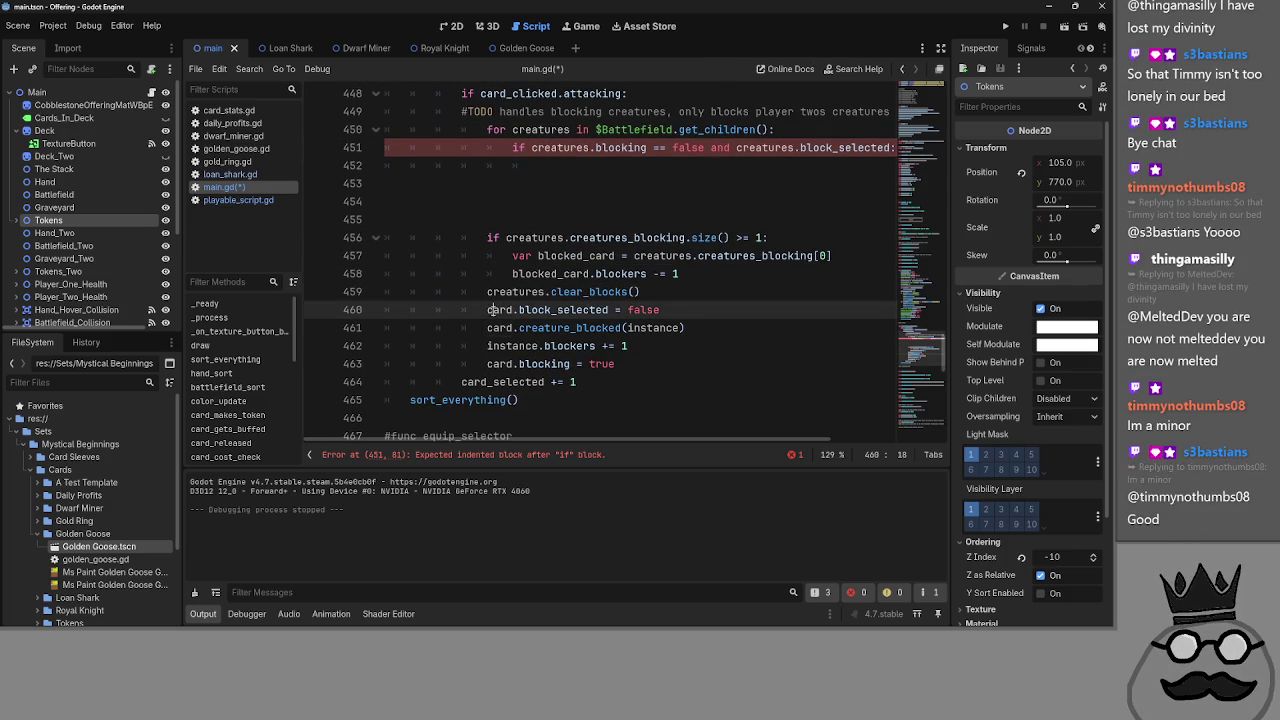
text(creatures)
click(500, 327)
double_click(500, 327)
text(creatures)
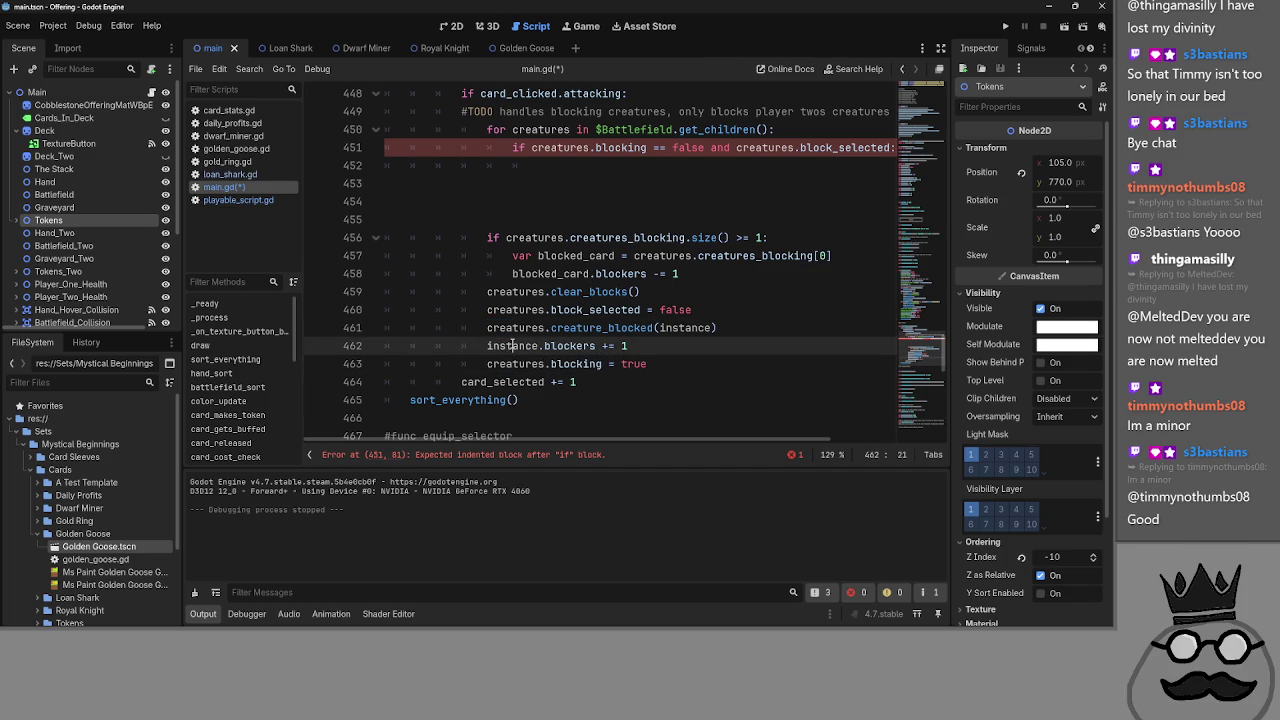
- Change the blockers line to 'card_clicked.blockers += 1' via autocomplete
double_click(514, 345)
text(card_click)
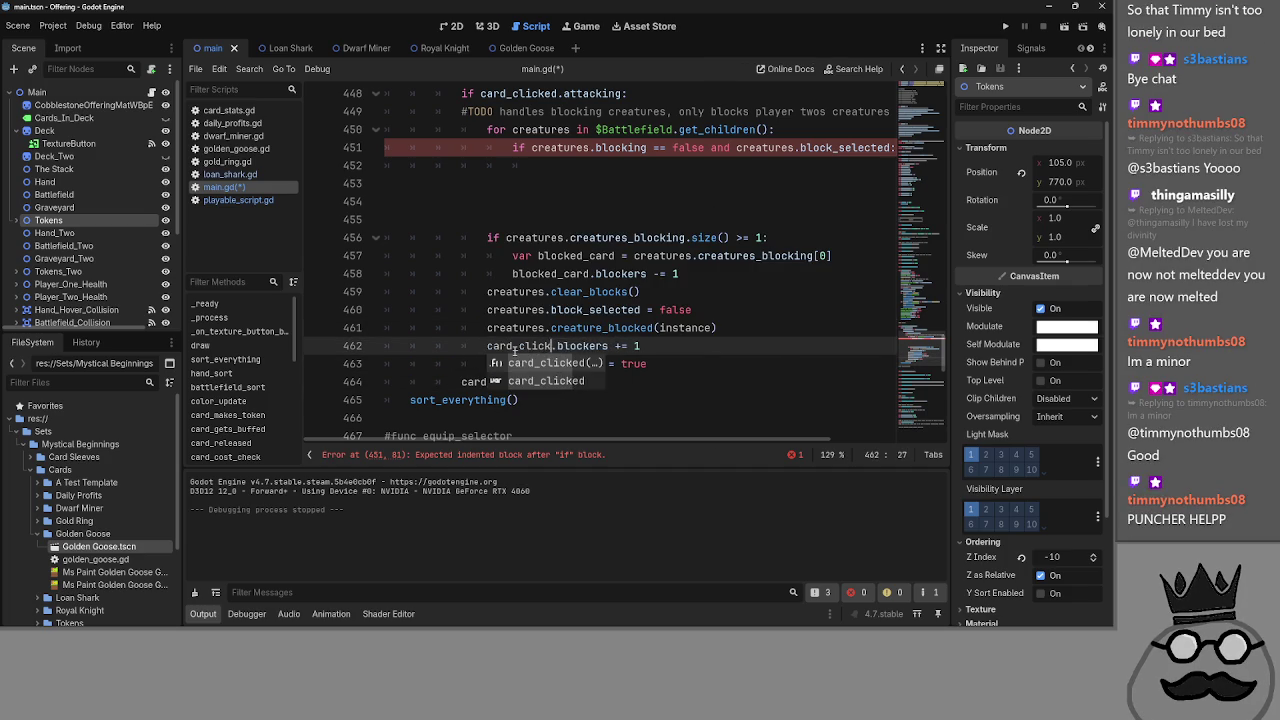
key(Return)
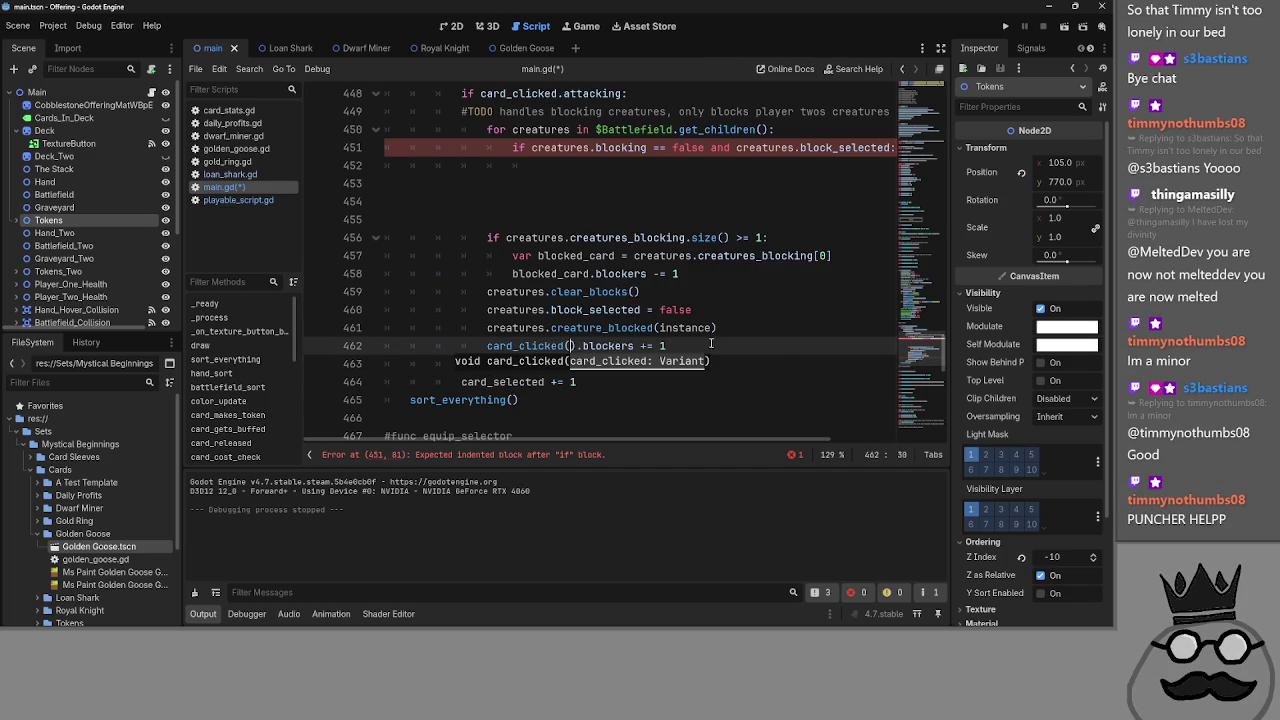
key(BackSpace)
key(End)
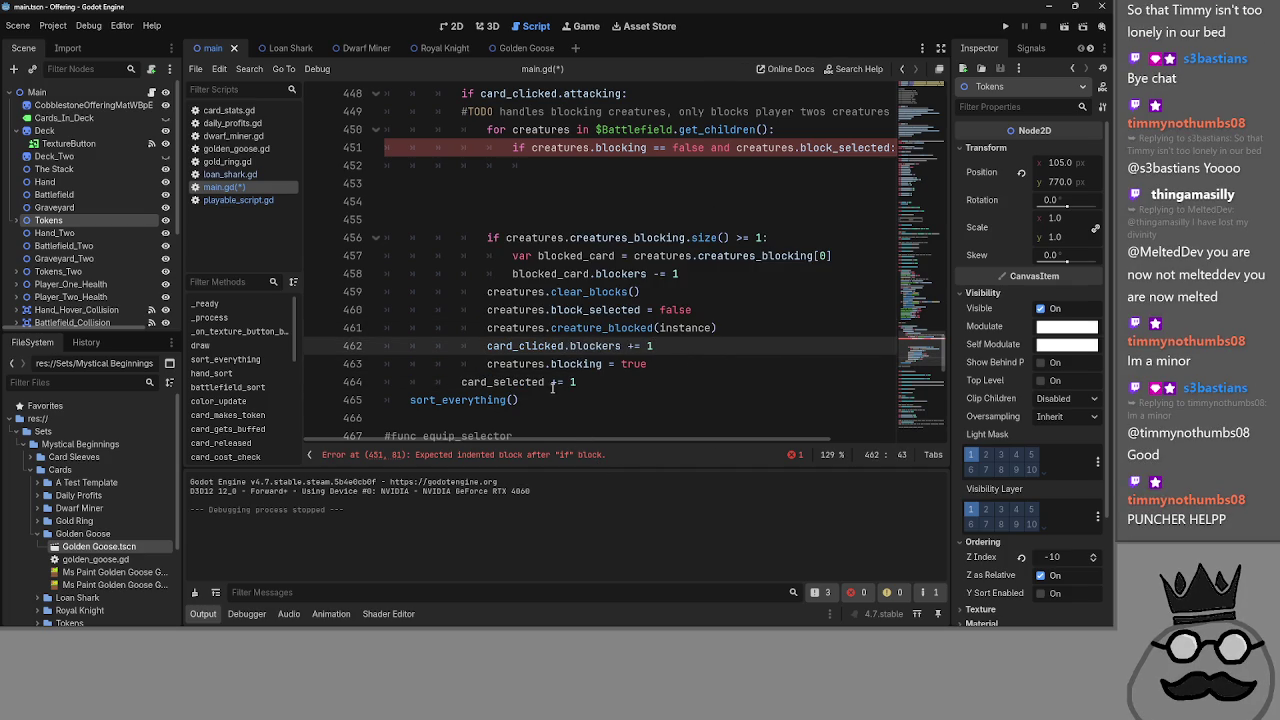
- Remove the blank lines above the creatures_blocking size check
scroll(552, 387, up, 1)
click(545, 273)
key(BackSpace)
key(BackSpace)
key(BackSpace)
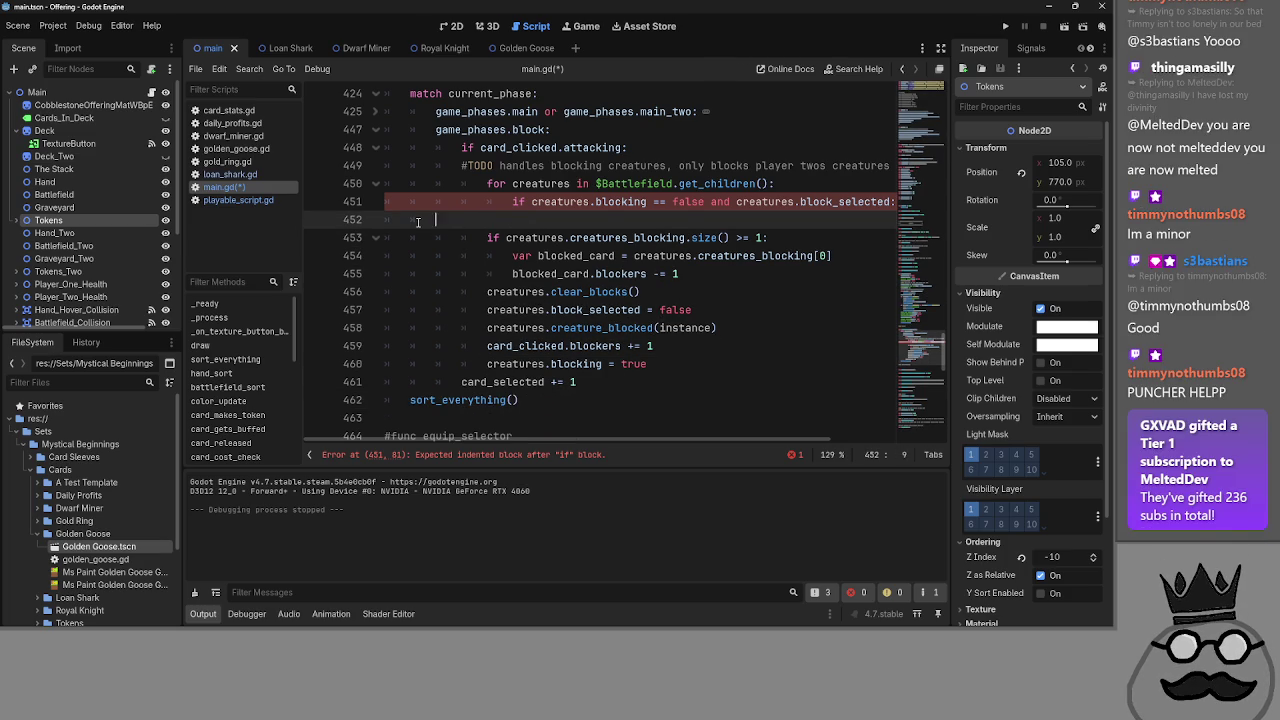
- Remove blank line 452, indent the size-check lines, and delete the card_selected += 1 line
key(BackSpace)
mouse_move(405, 220)
mouse_down()
mouse_move(600, 365)
mouse_move(680, 360)
mouse_up()
key(Tab)
mouse_move(601, 364)
mouse_down()
mouse_move(414, 365)
mouse_move(442, 370)
mouse_up()
key(BackSpace)
key(BackSpace)
- Indent the code under the block_selected check and change creature_blocked's argument to card_clicked
scroll(697, 396, up, 1)
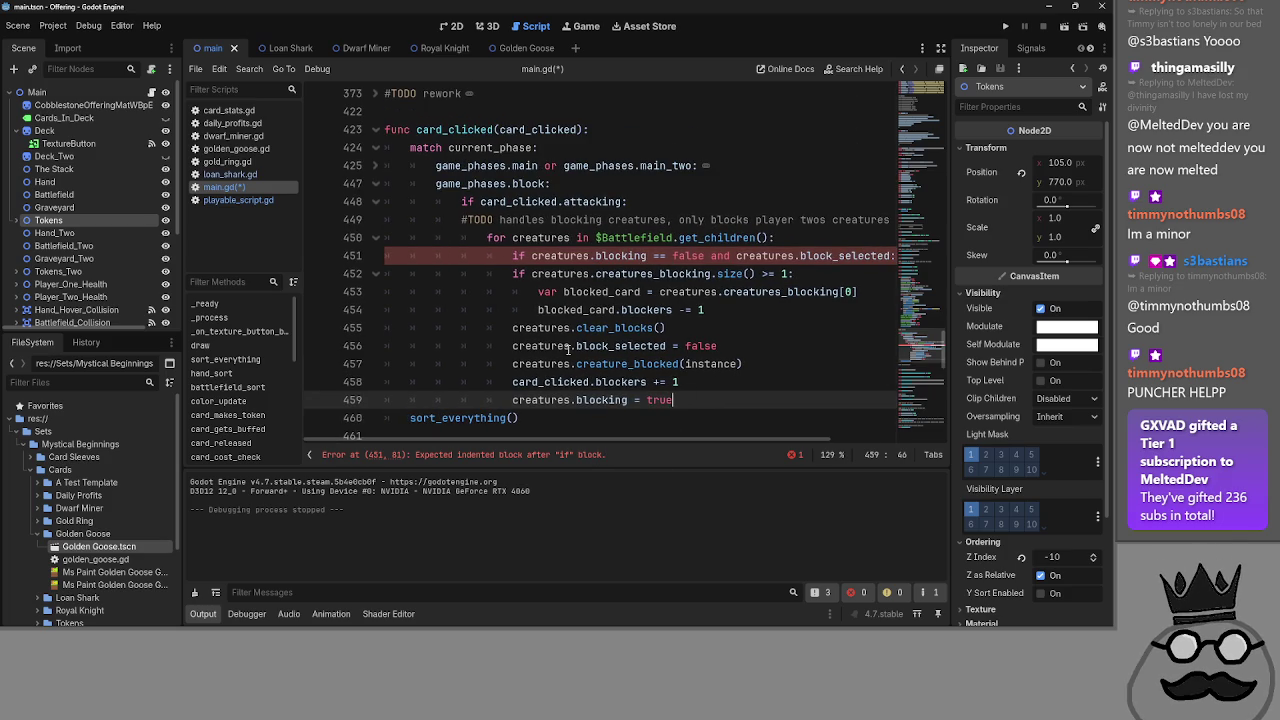
mouse_move(519, 265)
mouse_down()
mouse_move(705, 310)
mouse_move(684, 400)
mouse_up()
key(Tab)
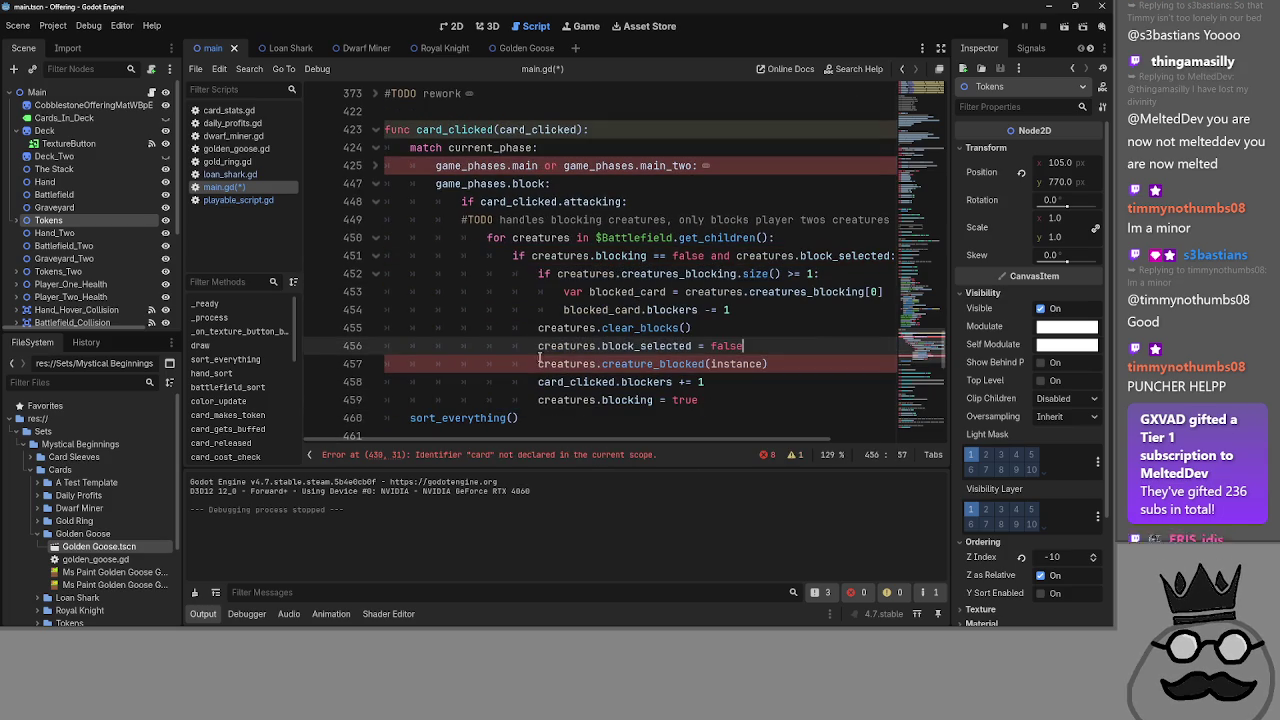
click(641, 365)
double_click(641, 365)
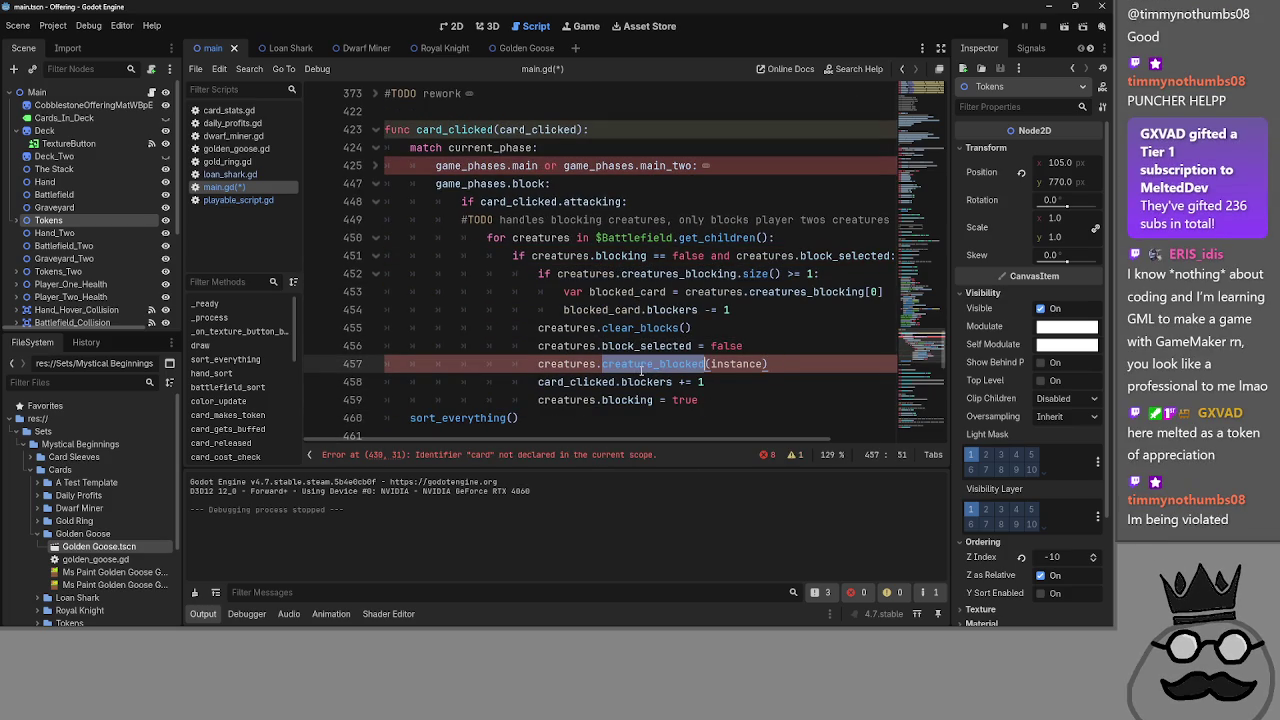
double_click(752, 364)
text(main)
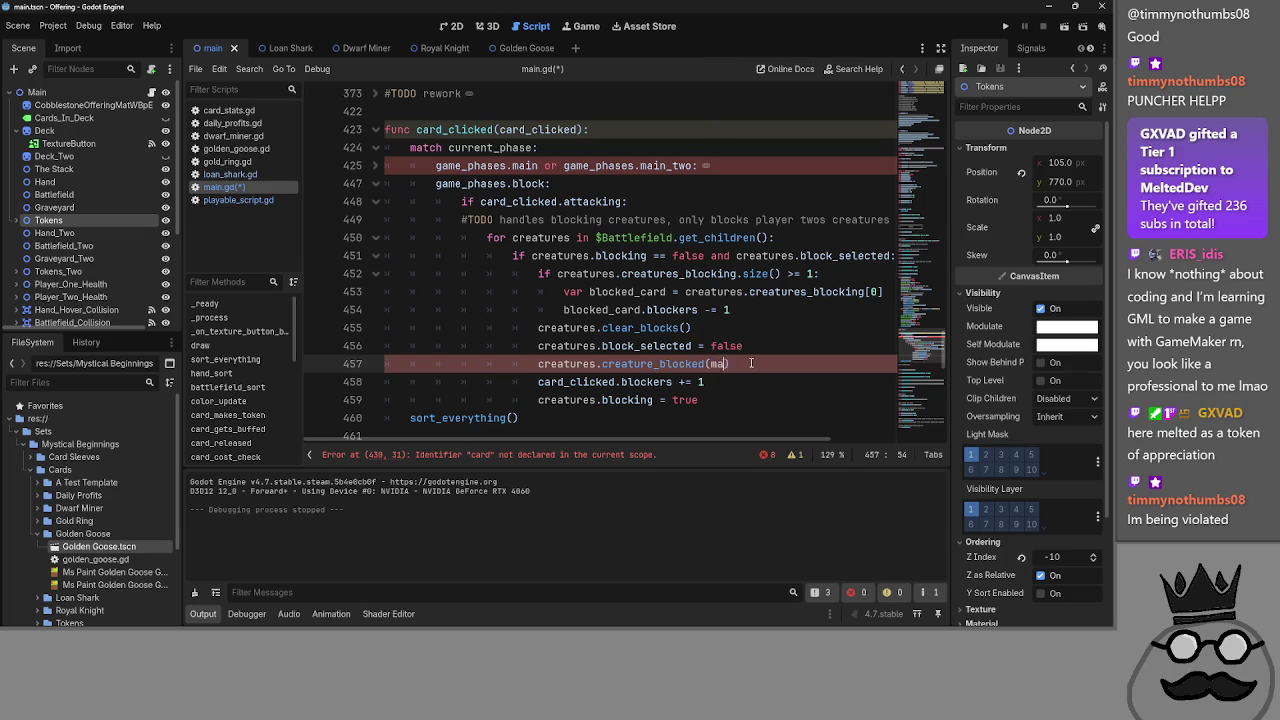
text(card_)
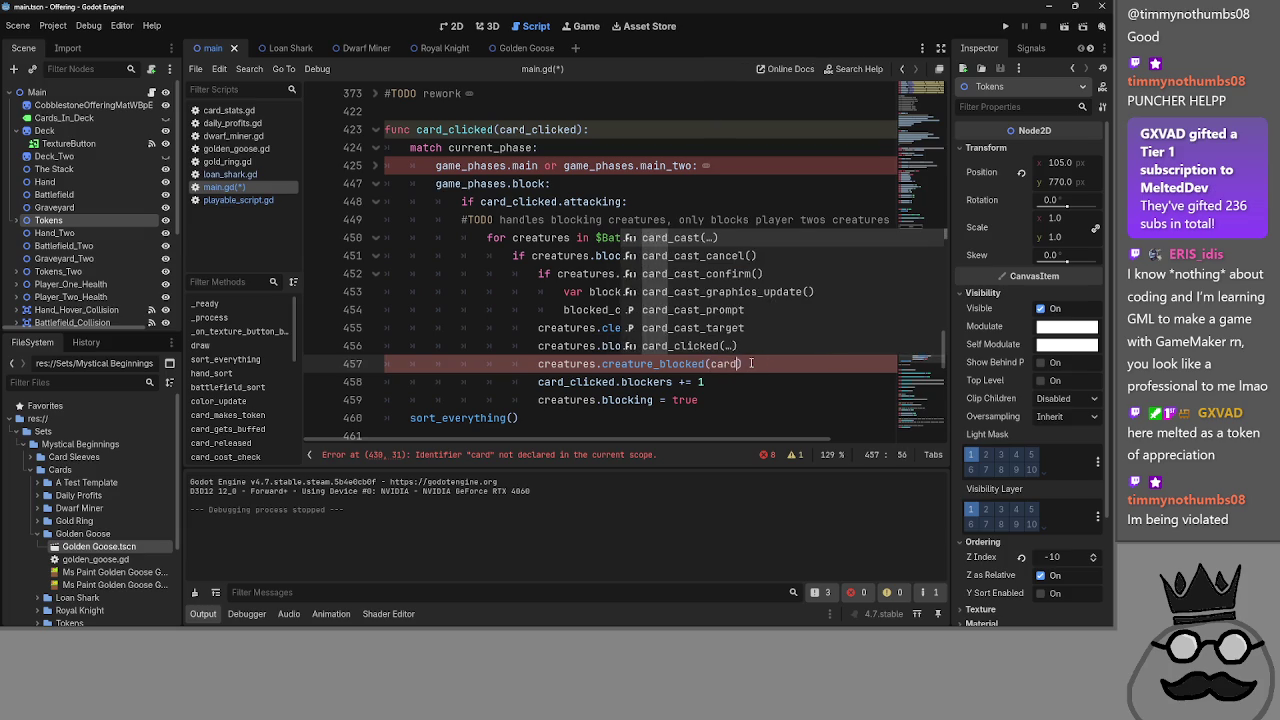
text(click)
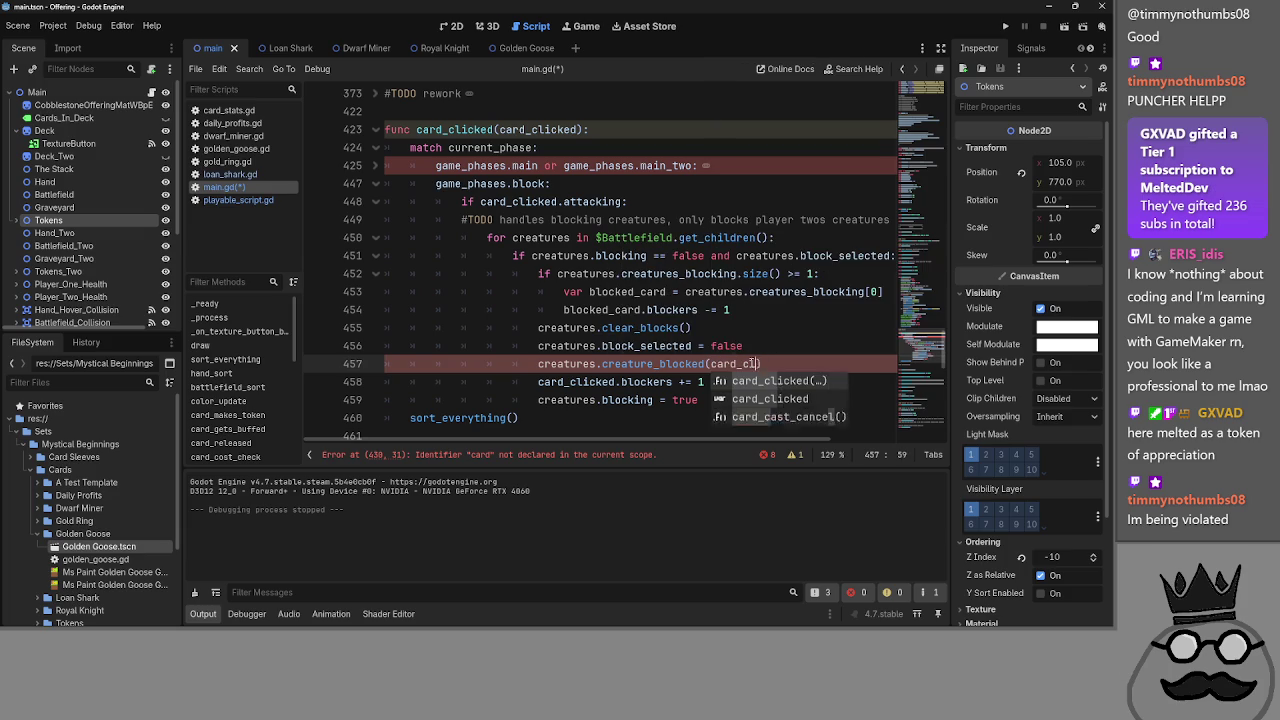
click(769, 399)
- Switch briefly to the Steam library window, then return to the Godot script editor
click(815, 350)
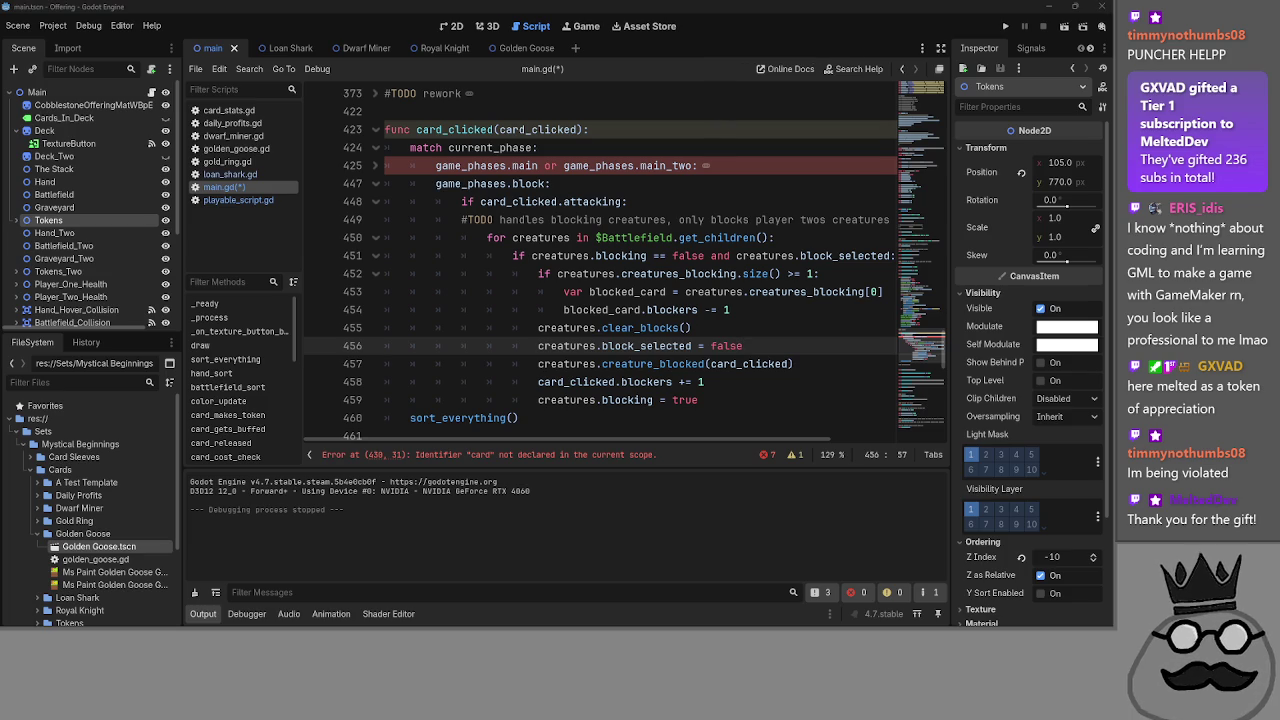
key(alt+Tab)
click(592, 299)
key(alt+Tab)
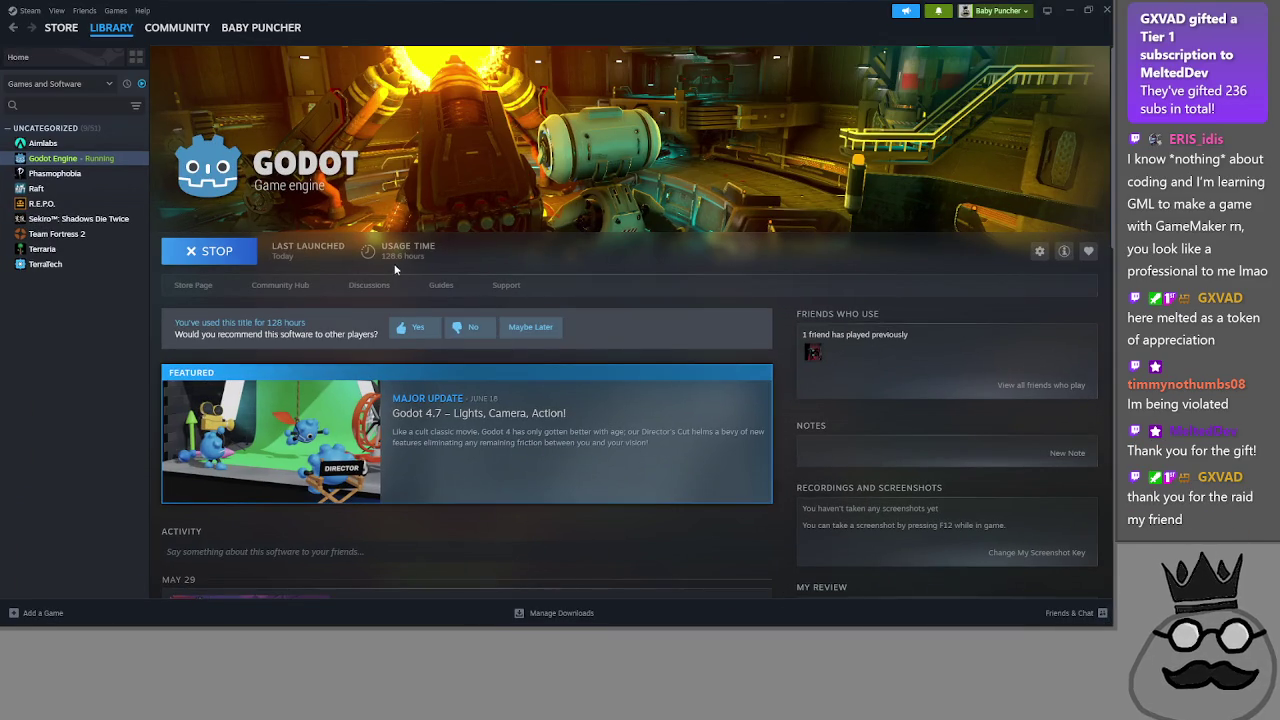
key(alt+Tab)
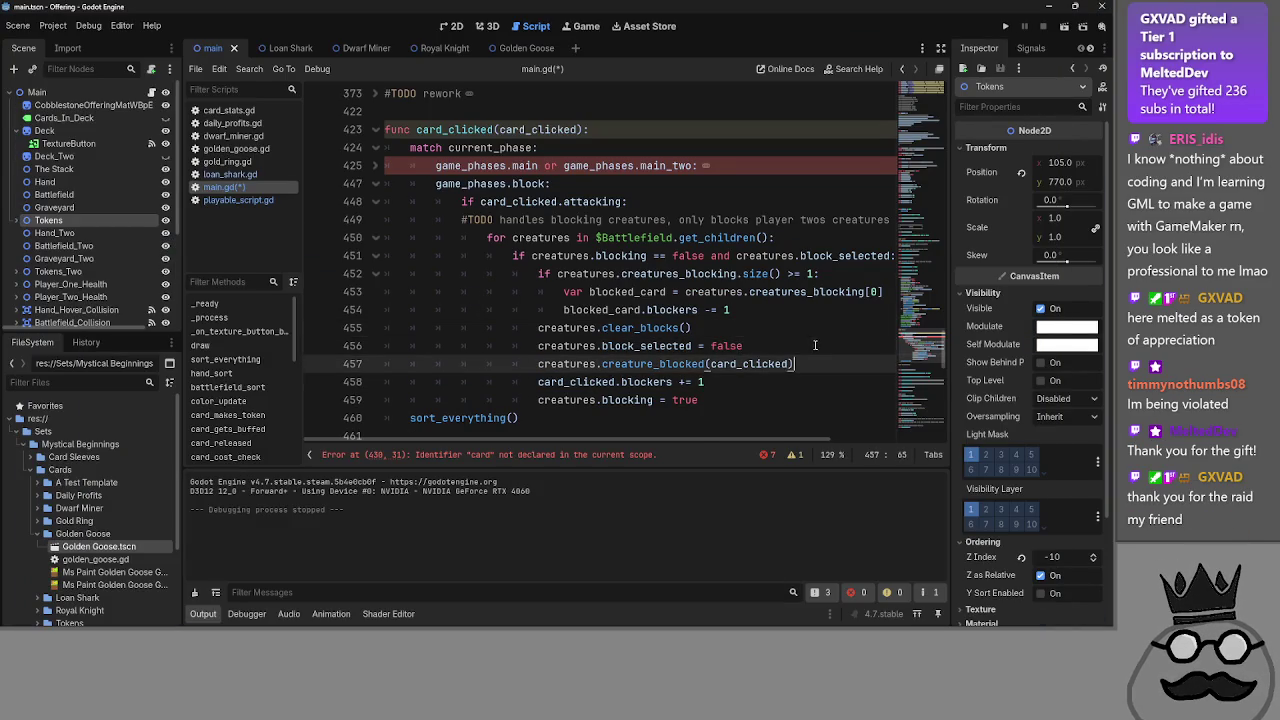
click(800, 364)
click(776, 383)
click(773, 391)
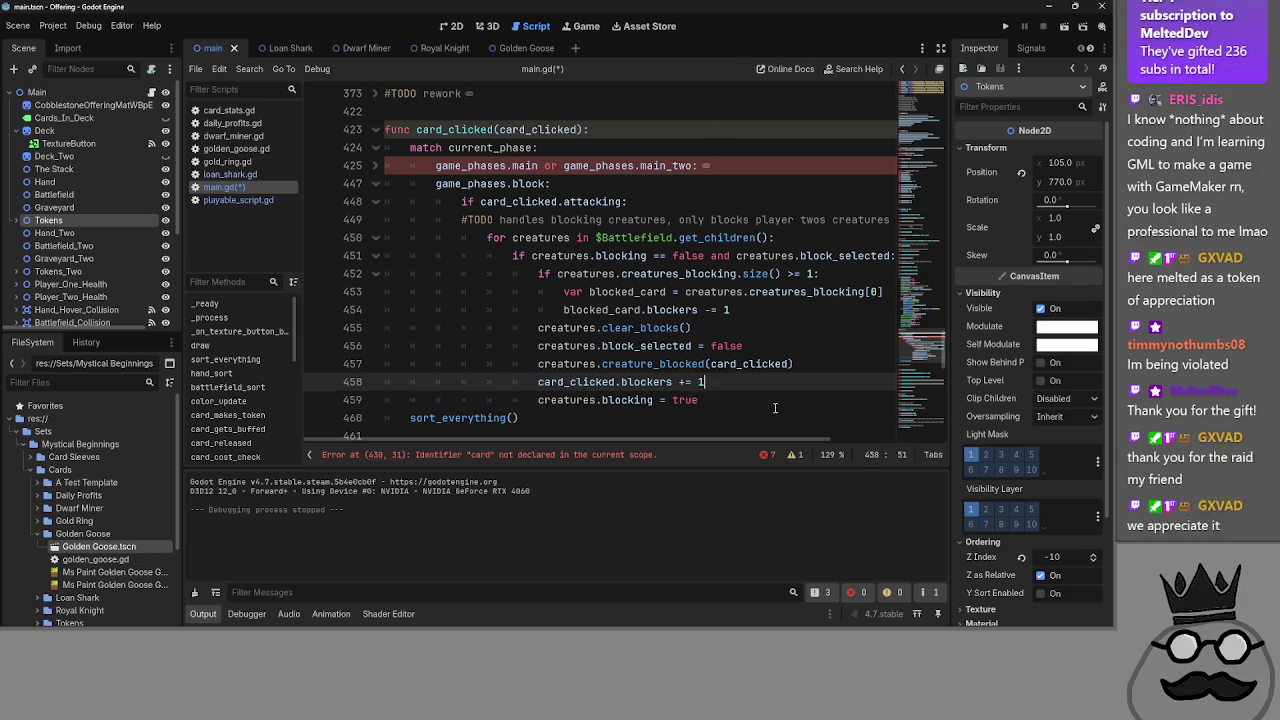
scroll(430, 390, down, 1)
scroll(420, 372, up, 1)
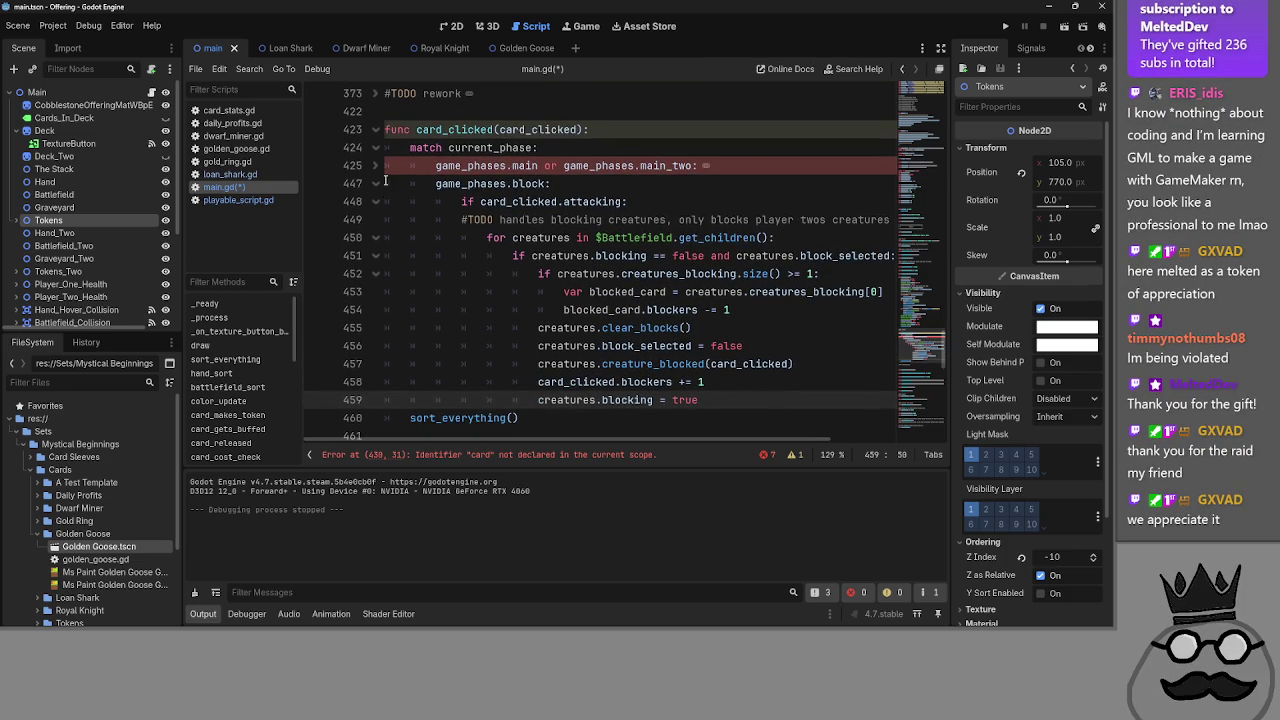
click(381, 147)
click(381, 147)
scroll(761, 370, down, 3)
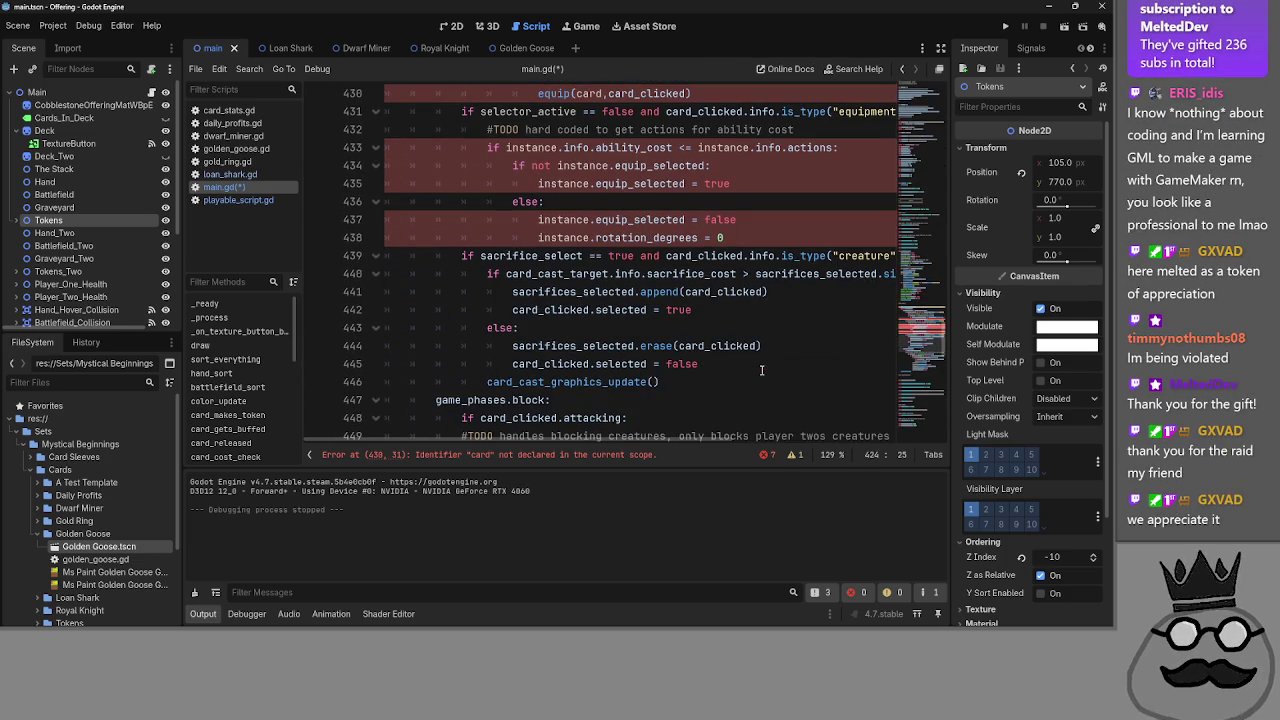
click(752, 377)
scroll(748, 371, down, 4)
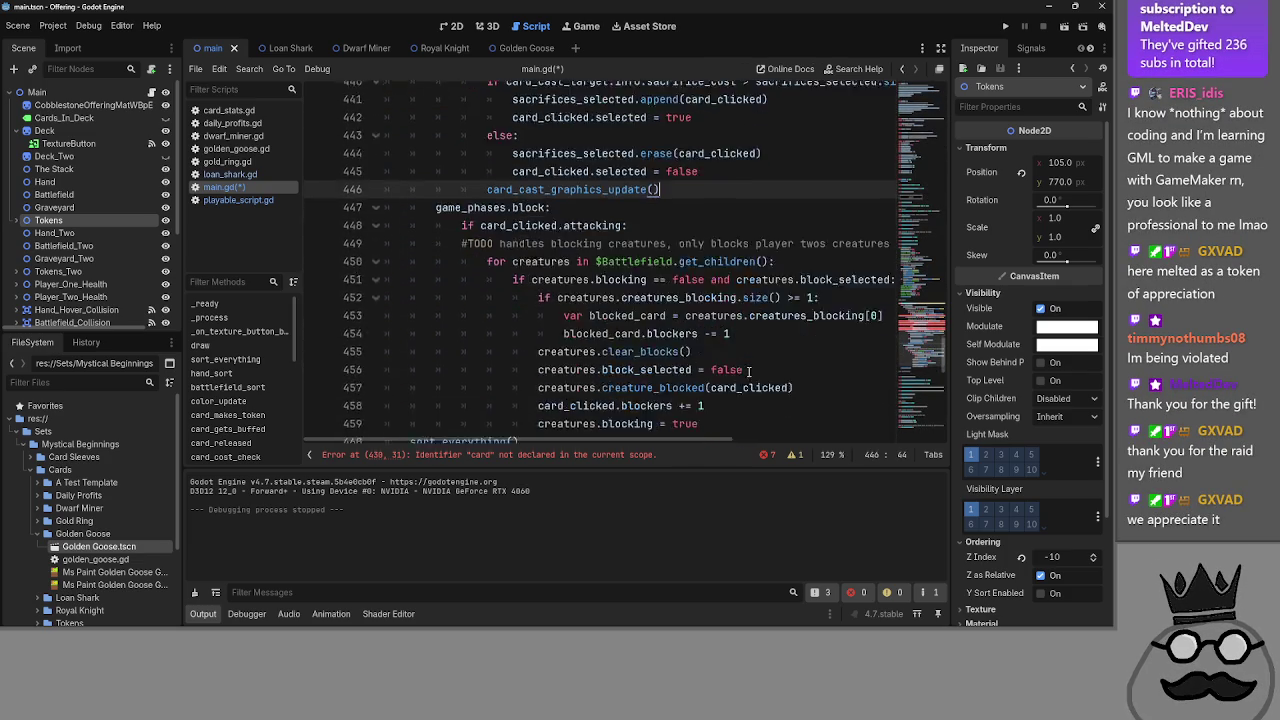
scroll(748, 371, up, 8)
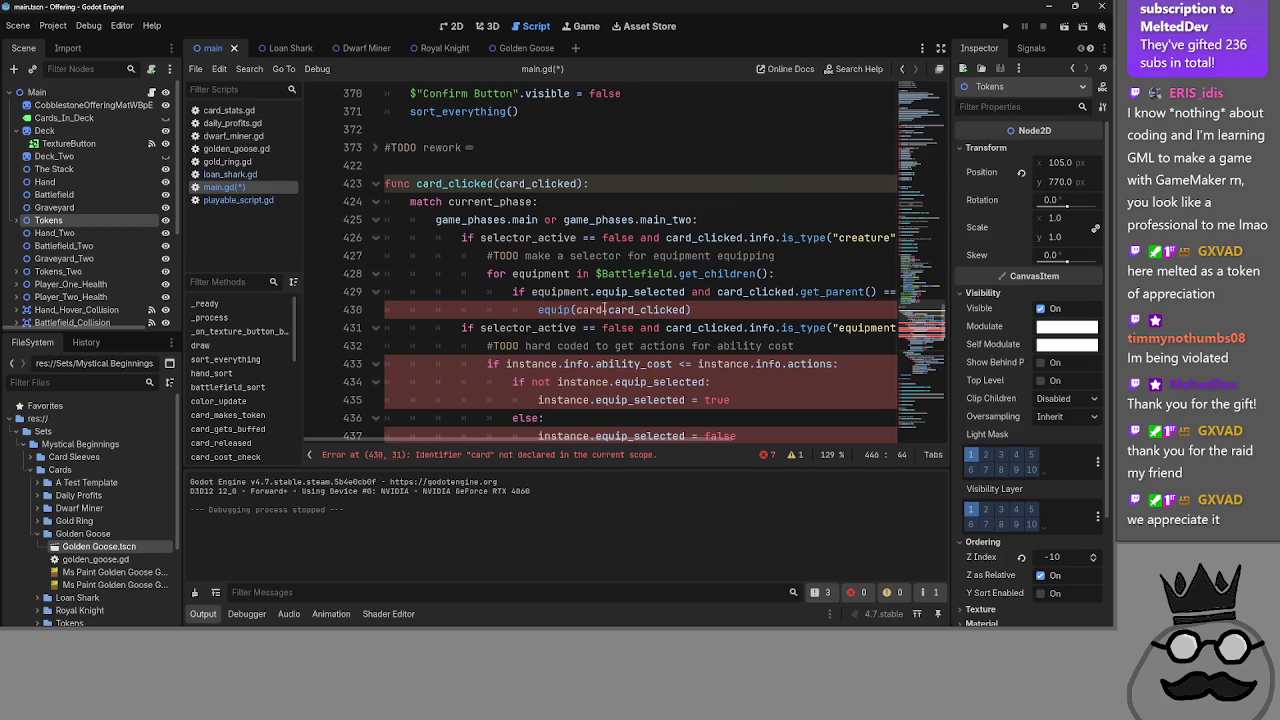
click(481, 455)
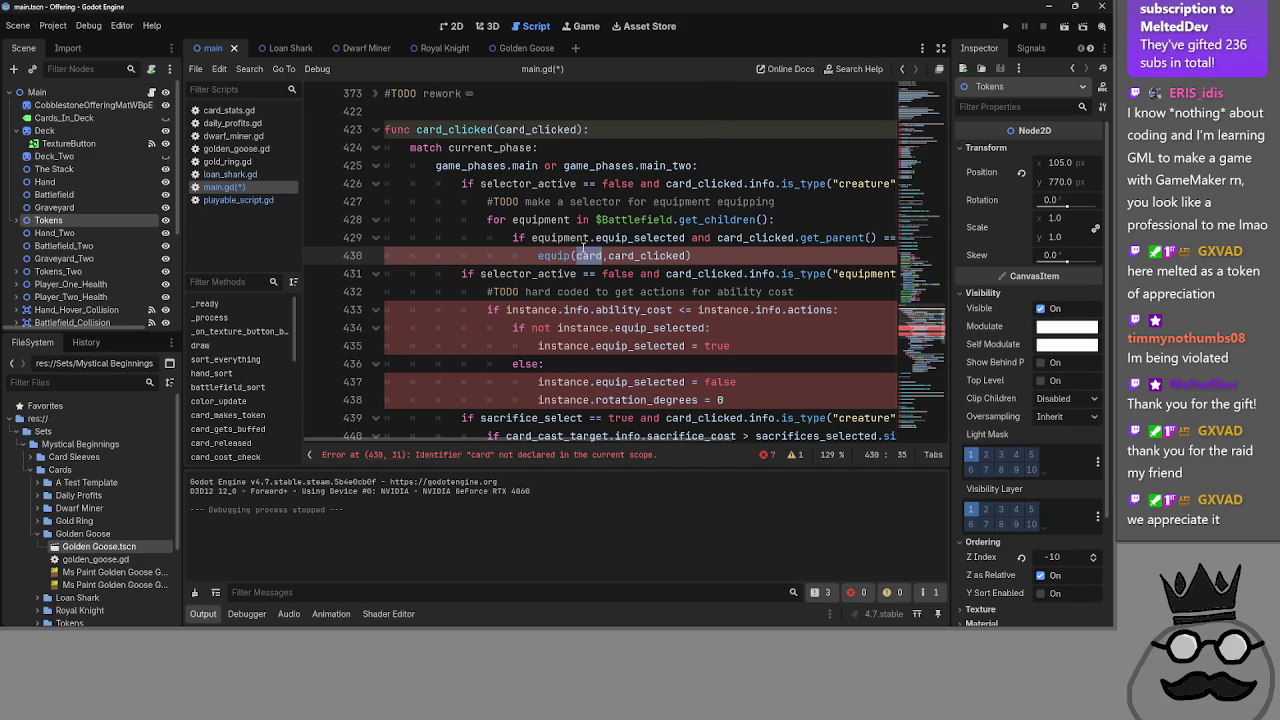
double_click(588, 242)
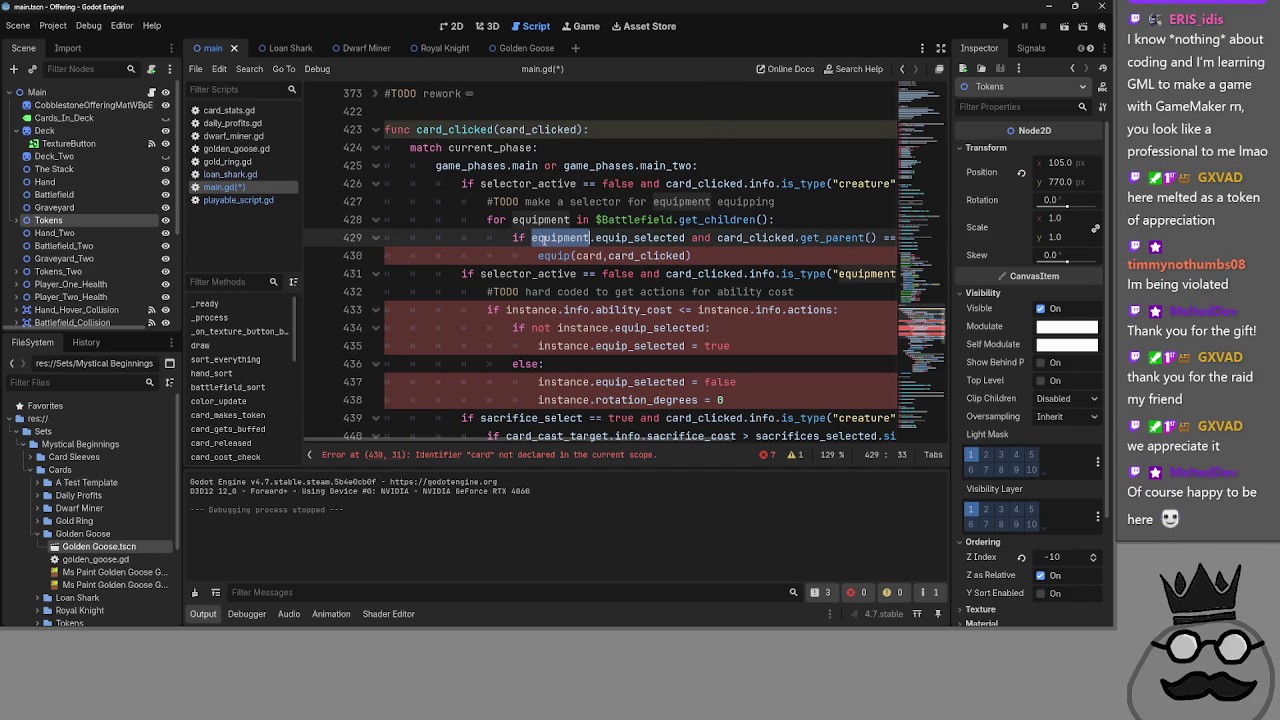
click(377, 148)
key(ctrl+z)
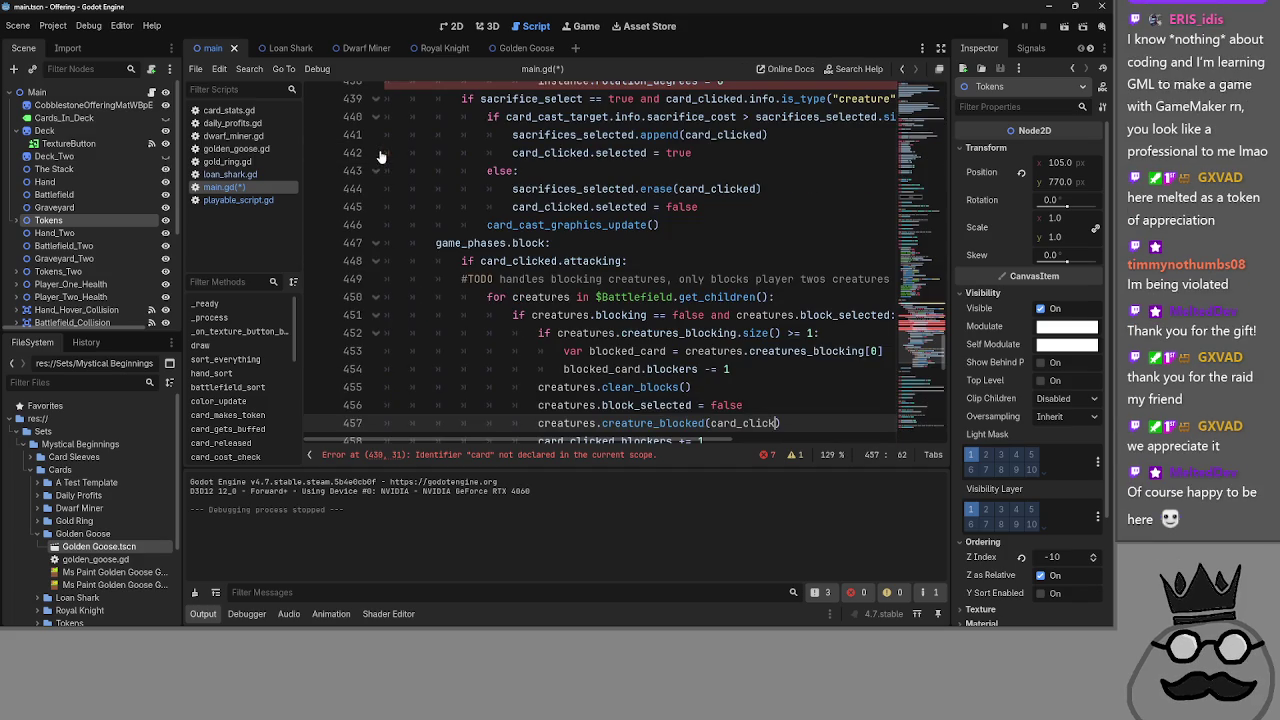
key(ctrl+z)
key(ctrl+z)
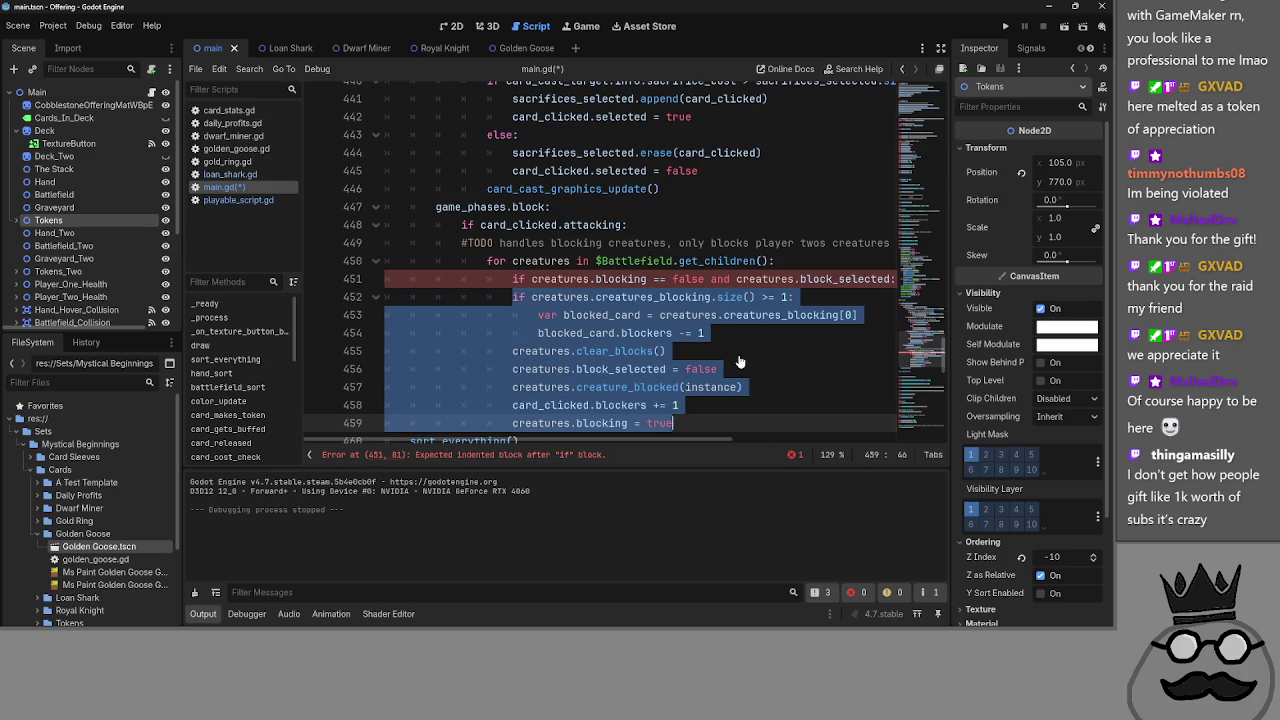
key(ctrl+y)
key(ctrl+y)
key(BackSpace)
key(BackSpace)
key(BackSpace)
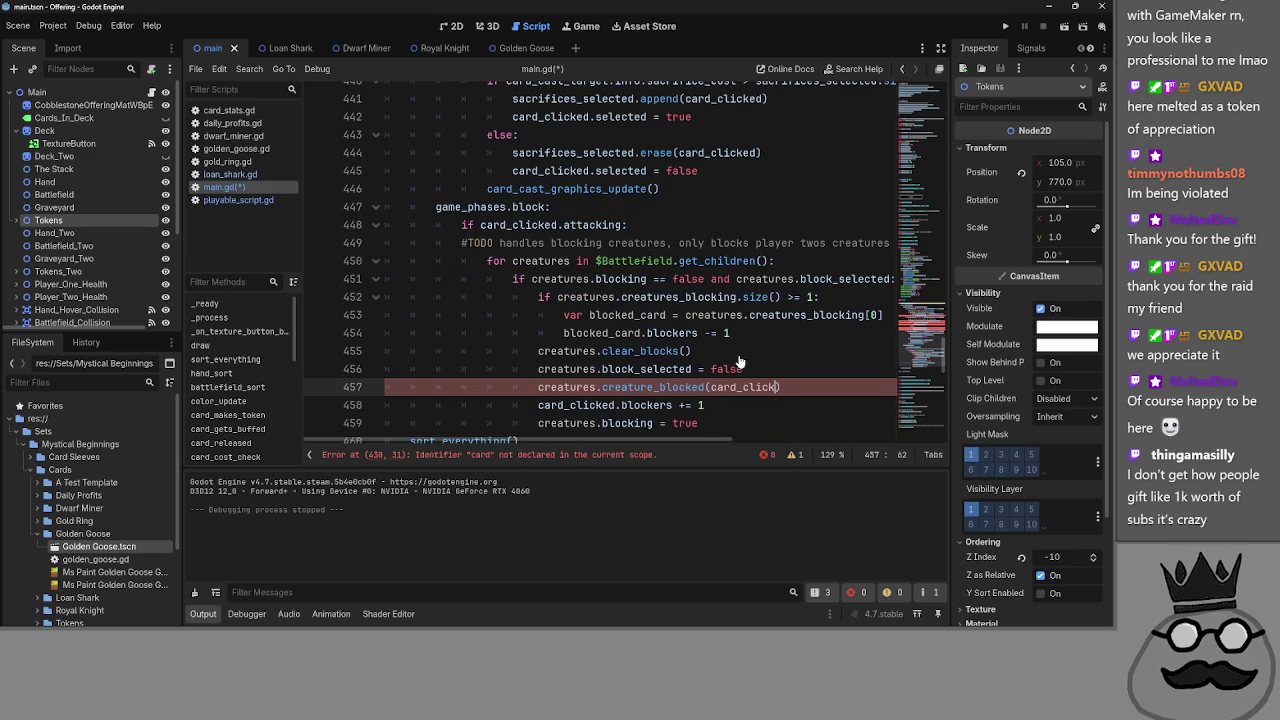
text(card_clicked)
scroll(738, 362, up, 1)
scroll(738, 362, up, 6)
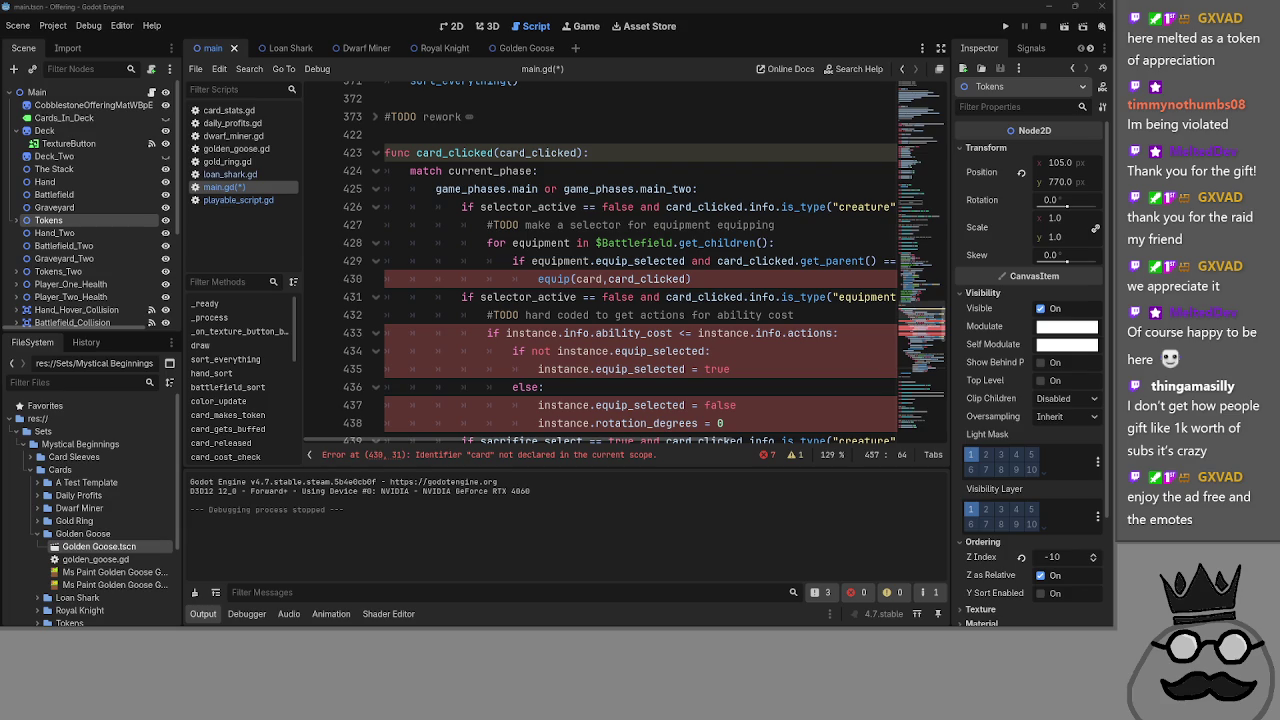
scroll(684, 302, down, 2)
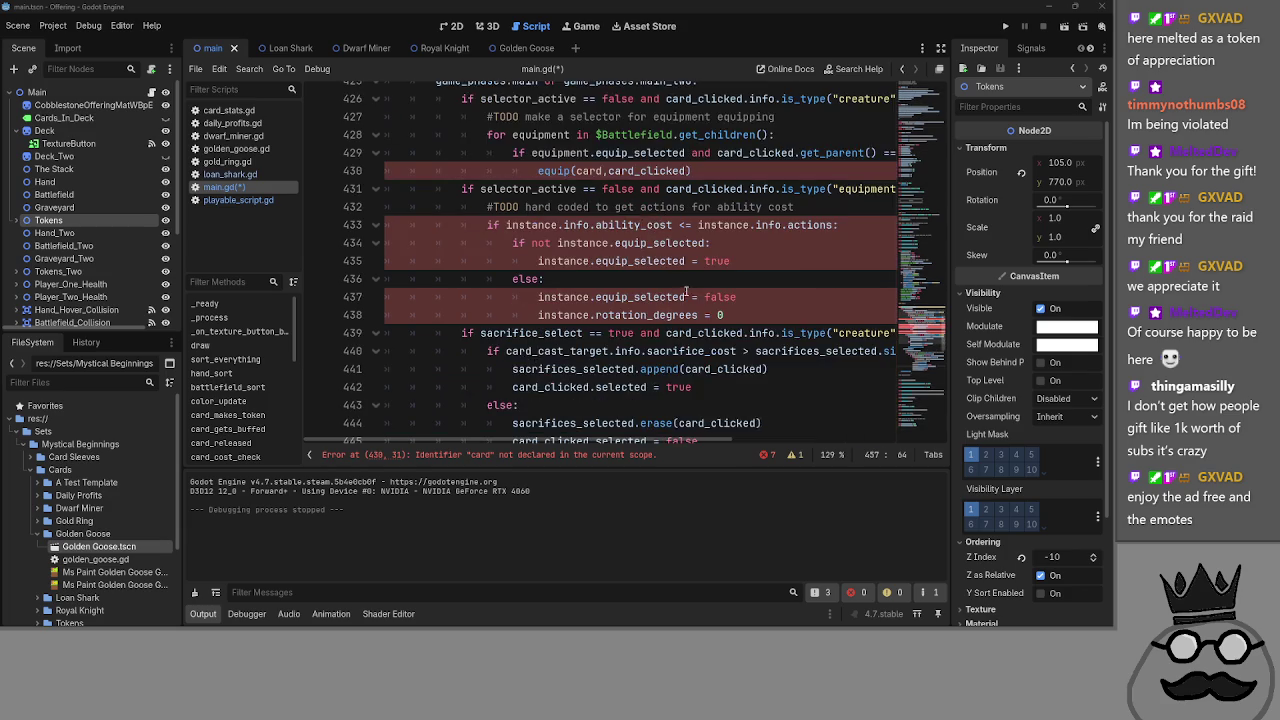
scroll(690, 295, up, 1)
scroll(601, 297, up, 2)
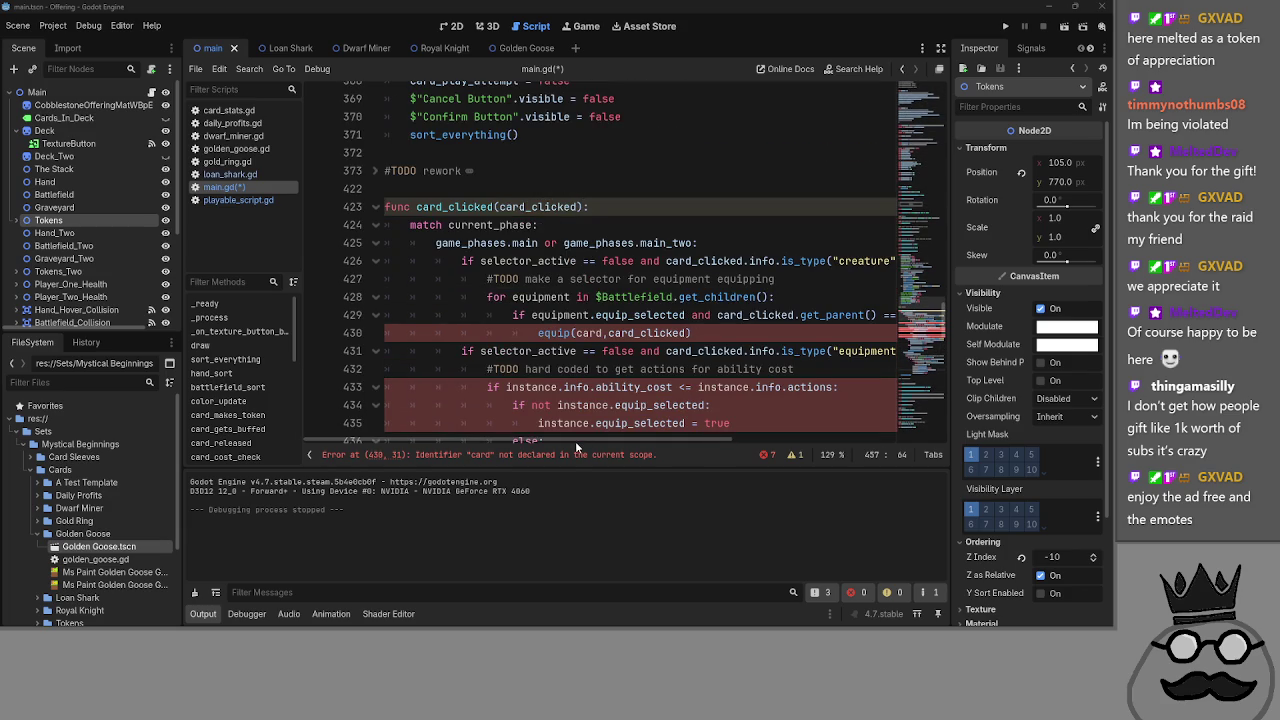
key(shift+F3)
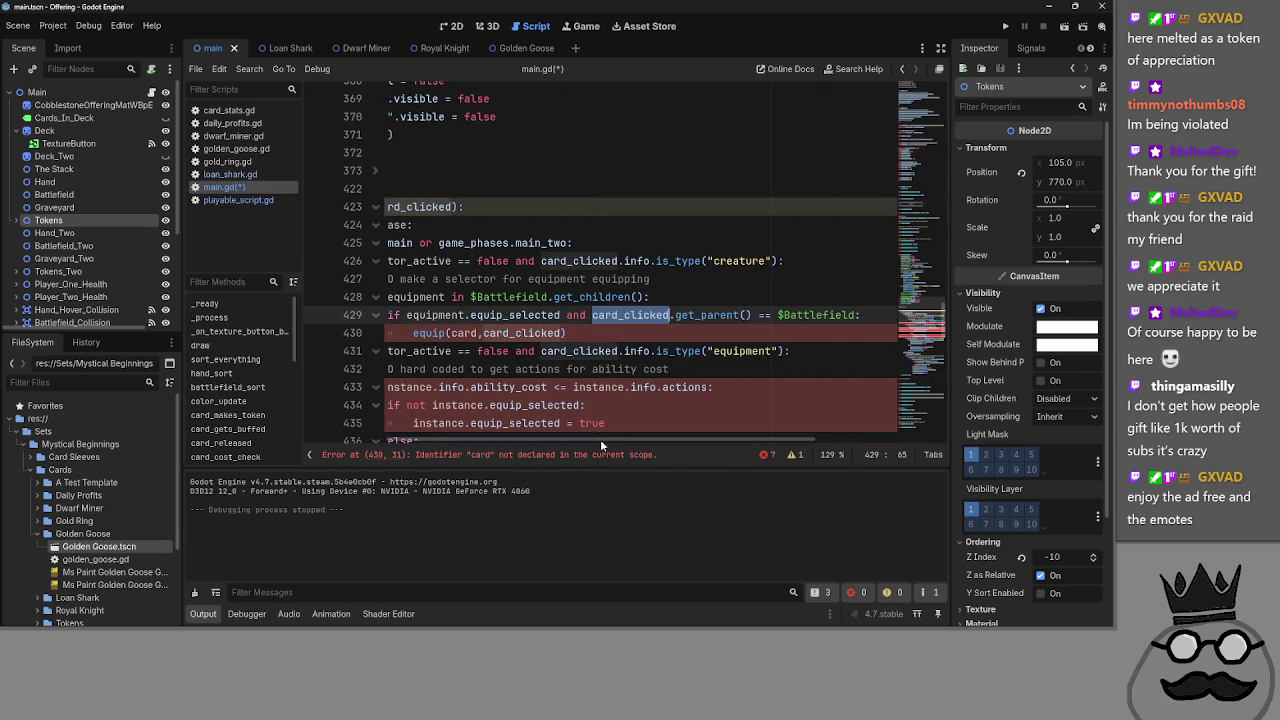
- Paste equipment over card so line 430 calls equip(equipment, card_clicked)
drag(594, 436, 510, 437)
double_click(589, 333)
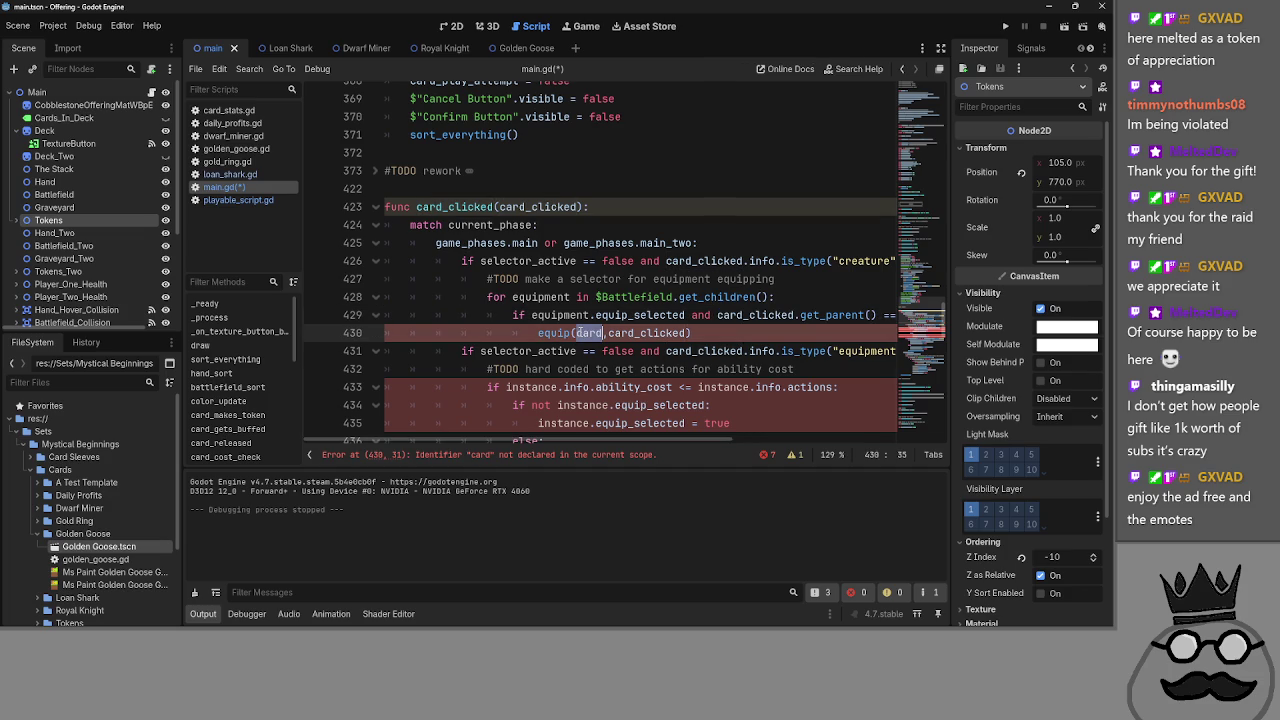
click(529, 456)
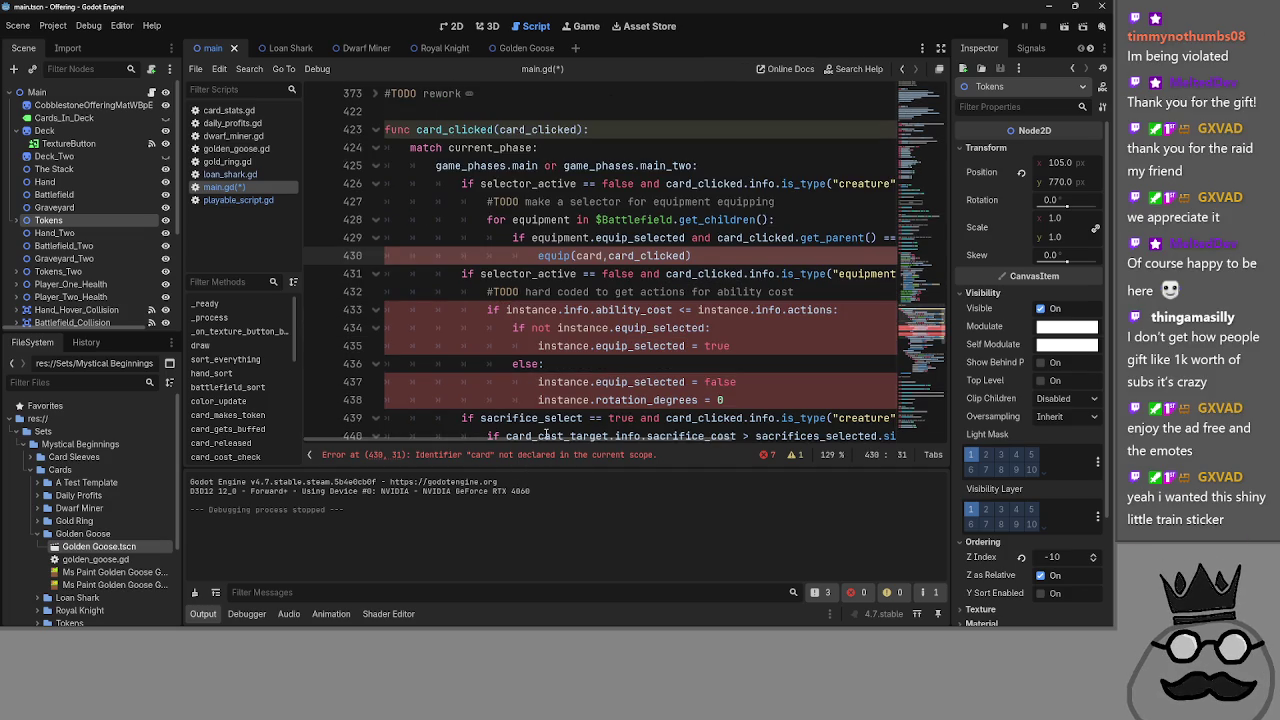
double_click(553, 220)
key(ctrl+c)
double_click(583, 256)
key(ctrl+v)
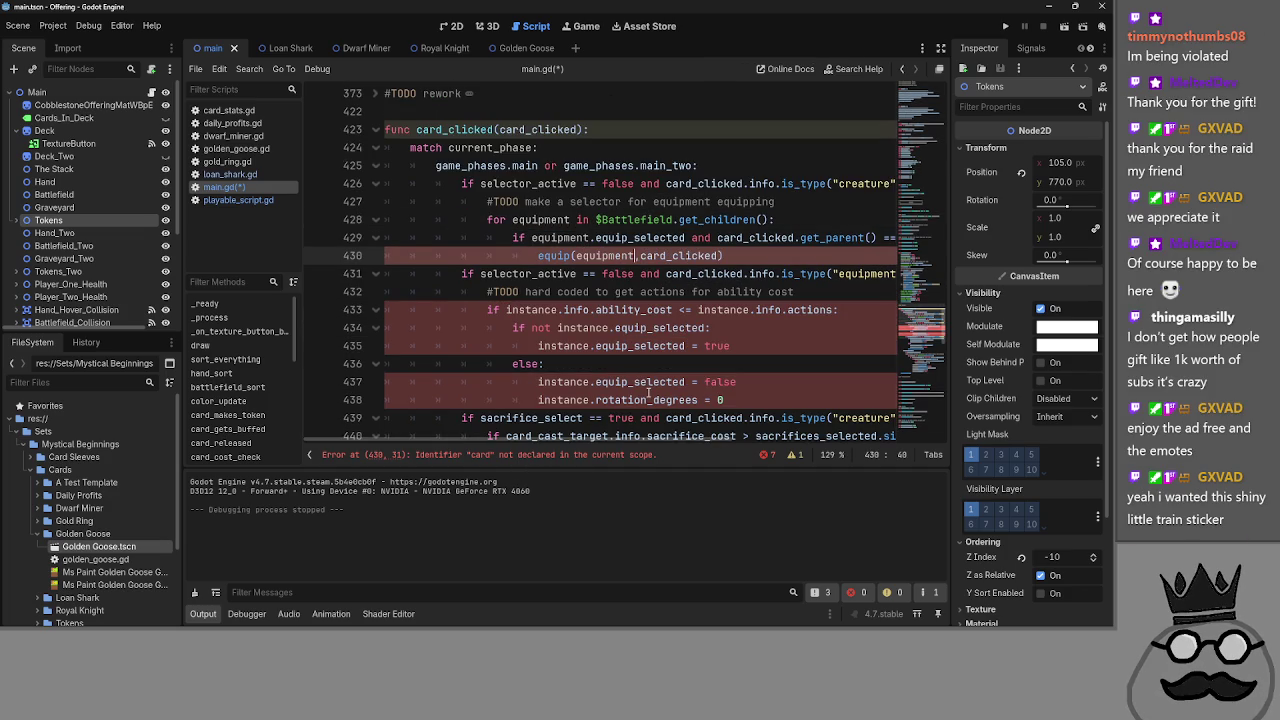
- Copy the card_clicked parameter and paste it over instance on lines 433 and 434
scroll(648, 393, down, 1)
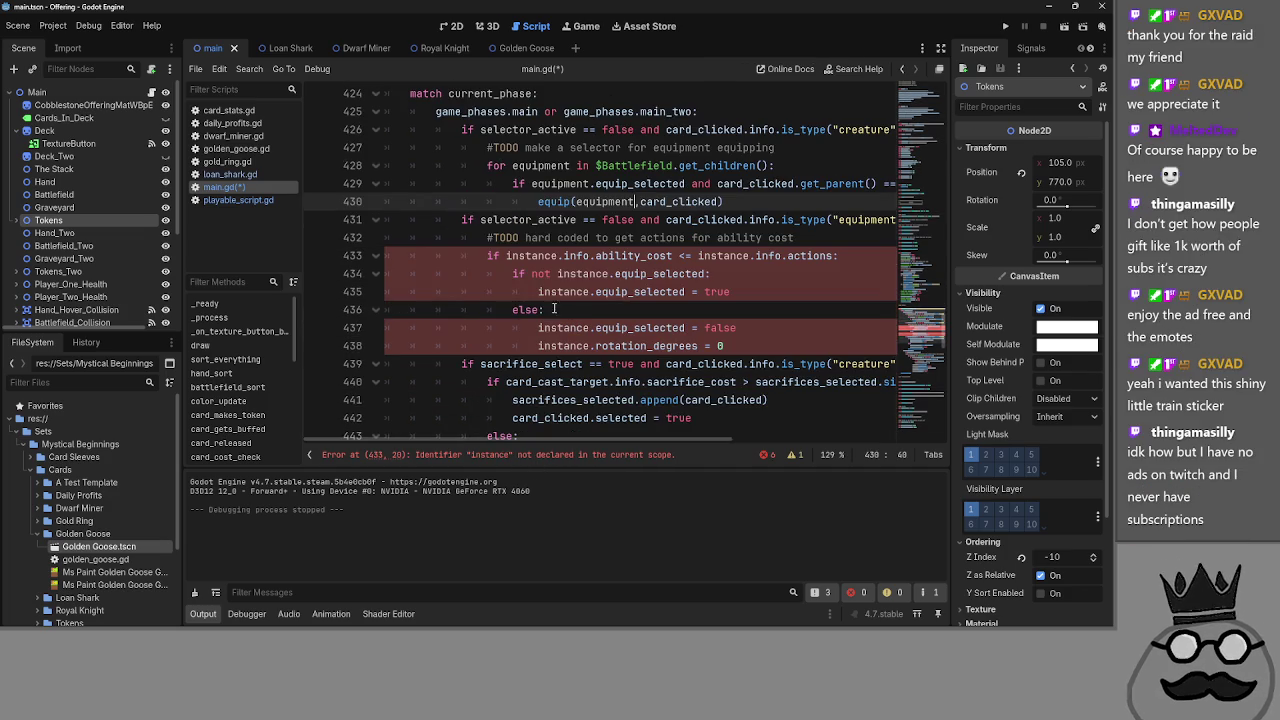
double_click(582, 274)
scroll(558, 274, up, 1)
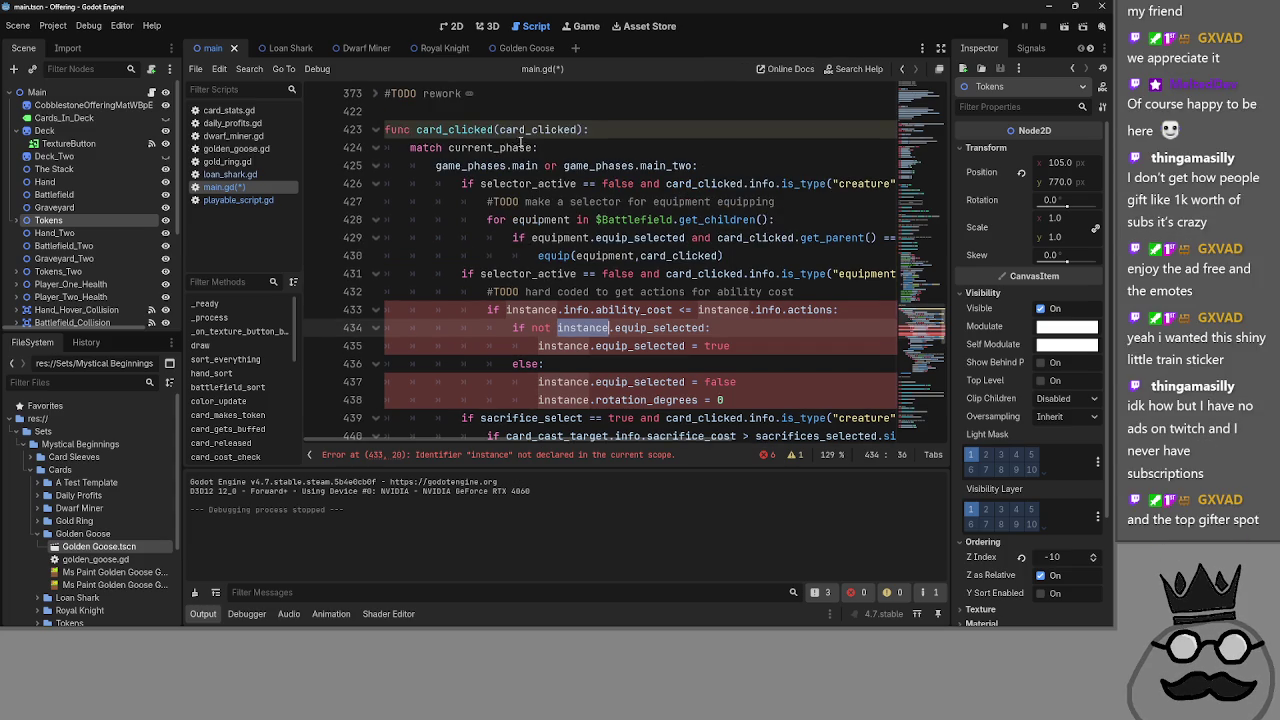
double_click(553, 129)
key(ctrl+c)
double_click(533, 309)
key(ctrl+v)
double_click(750, 309)
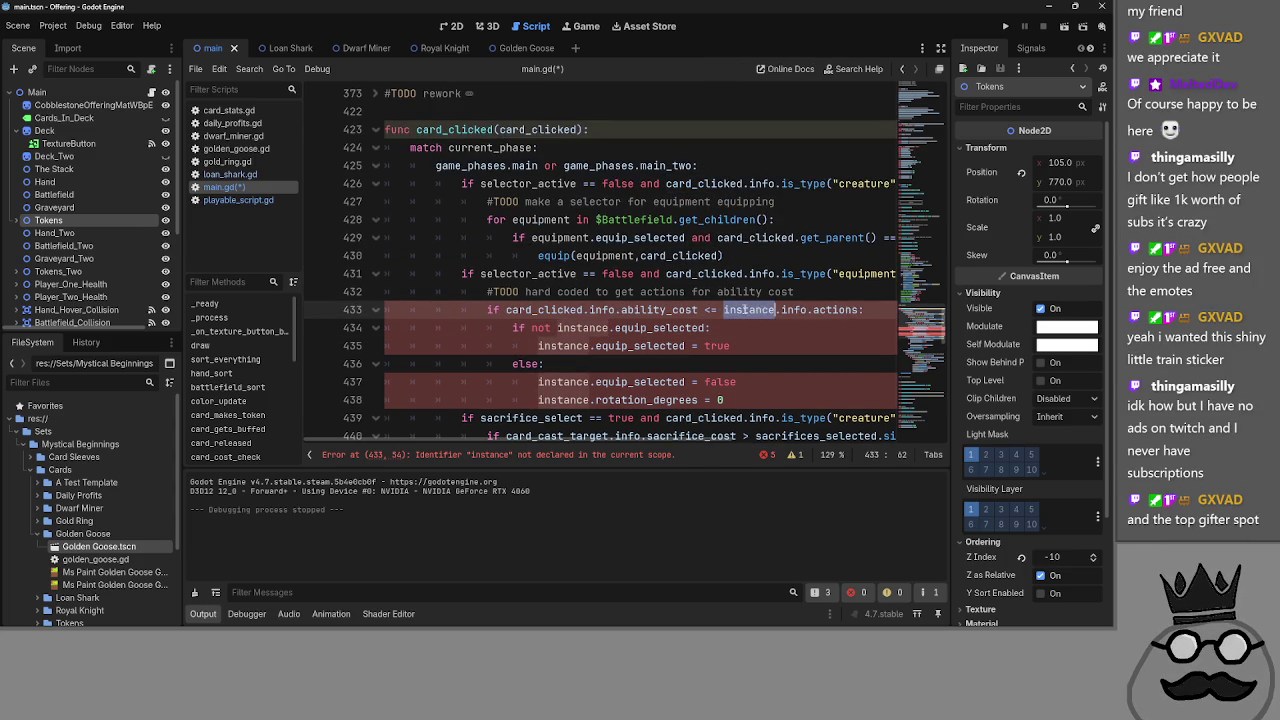
key(ctrl+v)
- Replace the remaining instance references on lines 435–438 with card_clicked
double_click(584, 327)
key(ctrl+v)
double_click(564, 345)
key(ctrl+v)
double_click(565, 381)
key(ctrl+v)
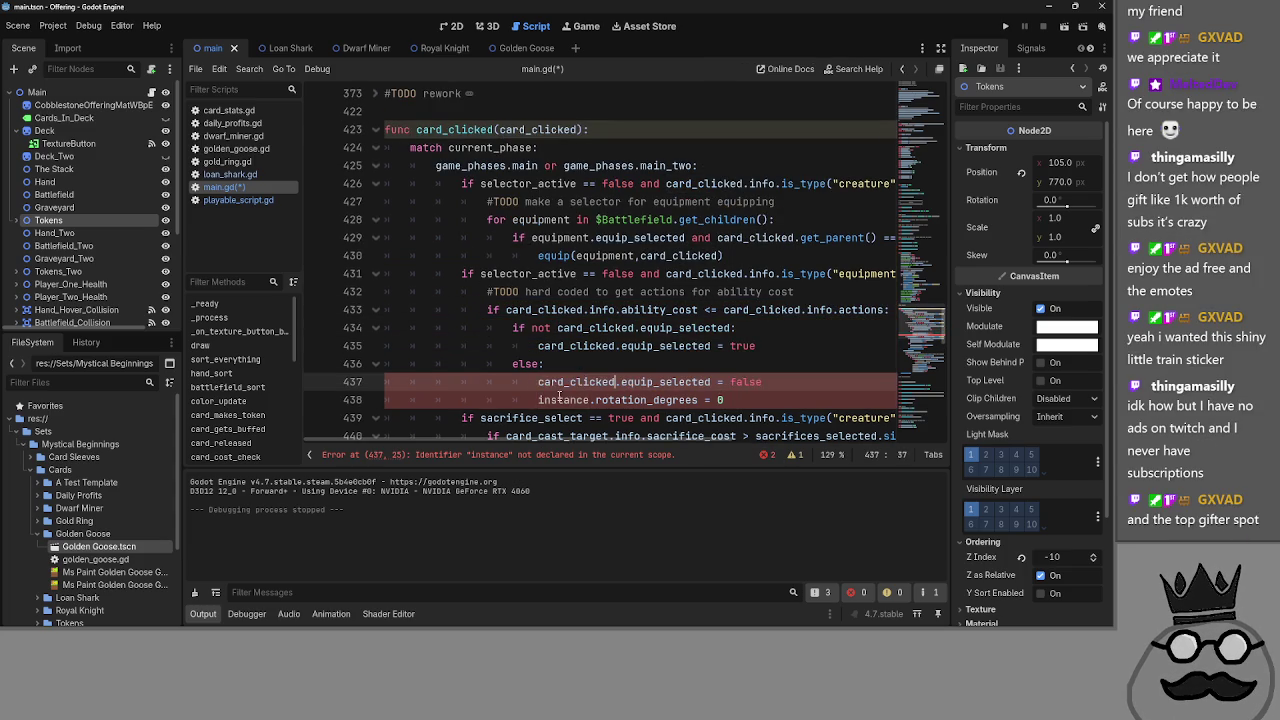
double_click(565, 399)
key(ctrl+v)
scroll(732, 384, down, 2)
scroll(732, 384, down, 6)
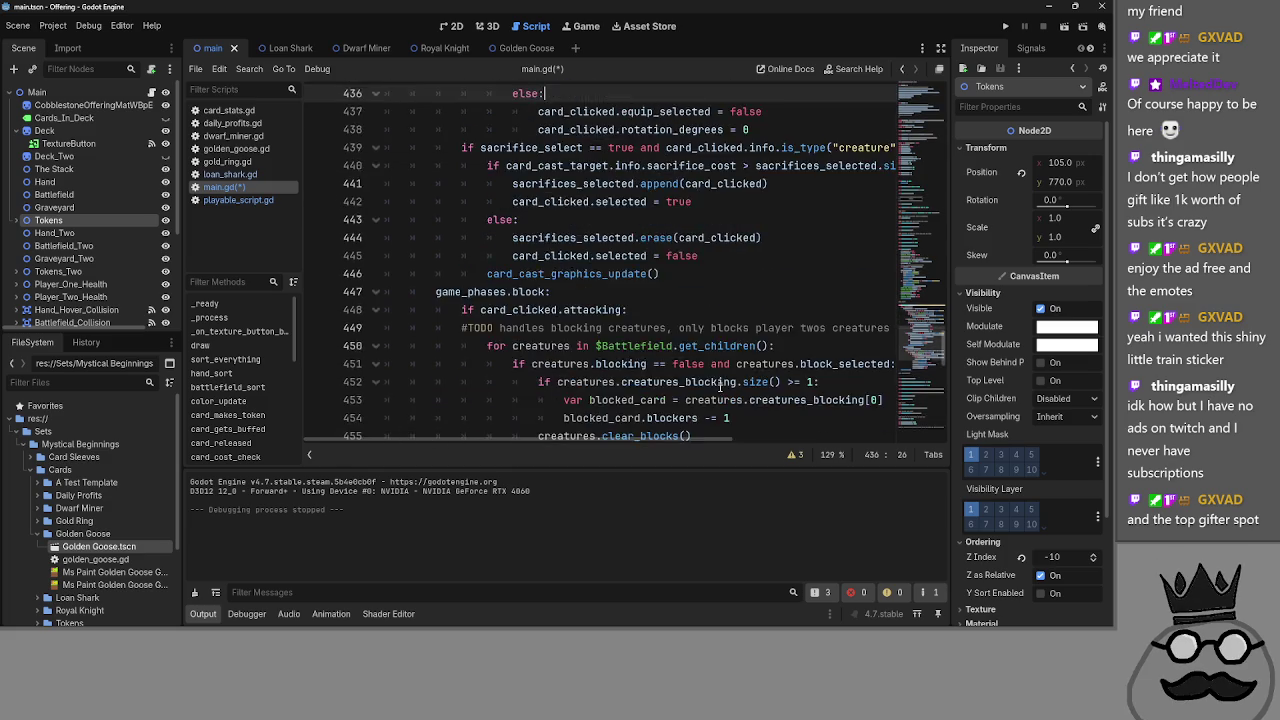
scroll(441, 337, up, 6)
- Fold the card_clicked function at line 423 down to its header line
scroll(441, 337, up, 3)
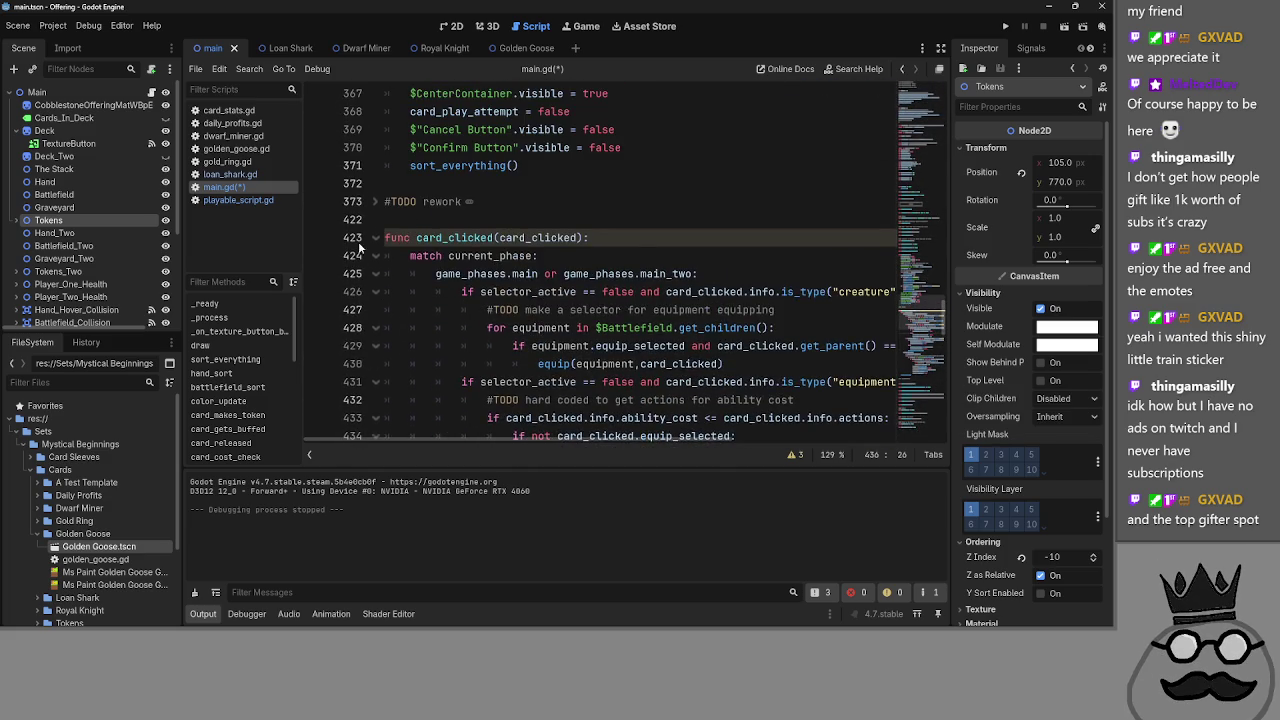
click(375, 238)
click(390, 255)
click(375, 241)
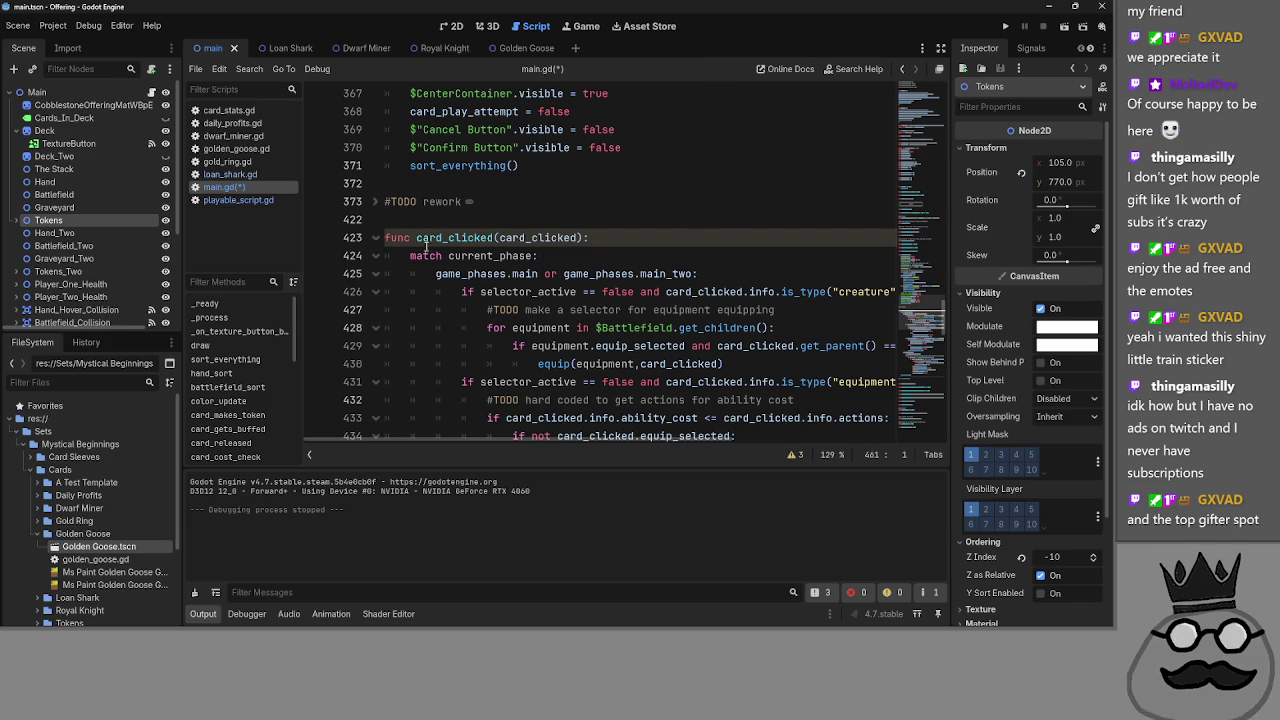
key(alt+f)
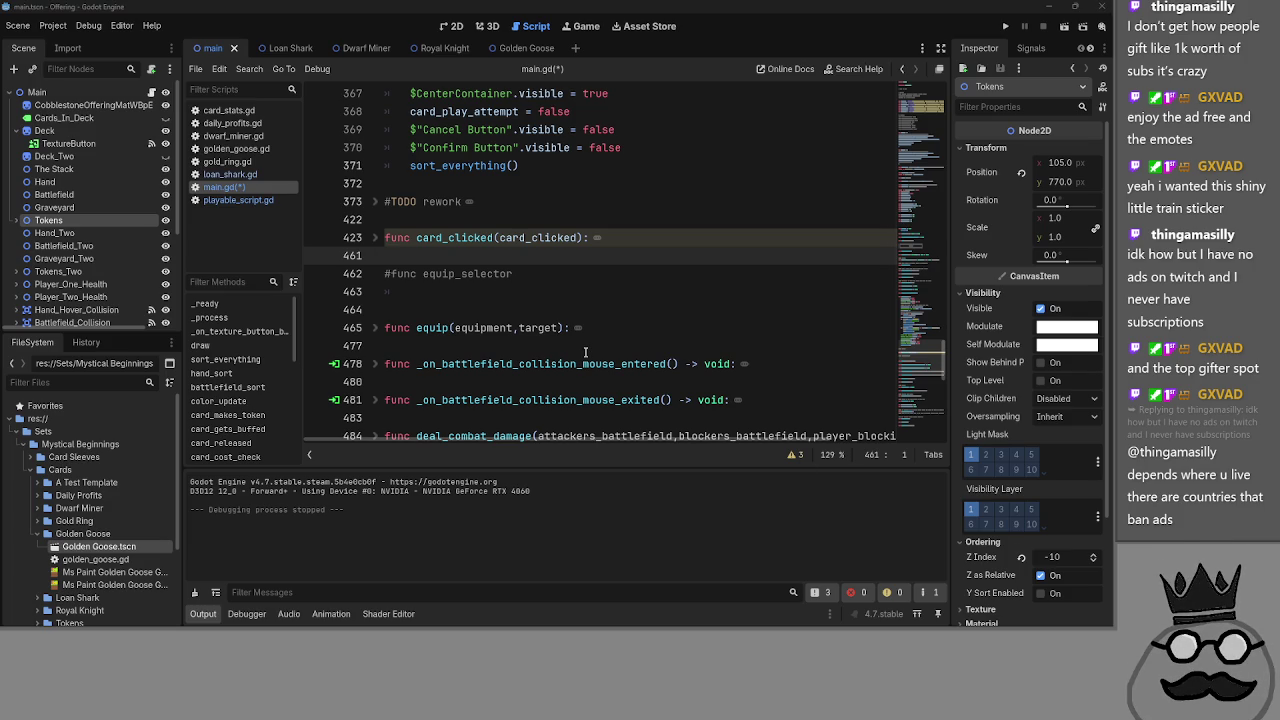
click(425, 287)
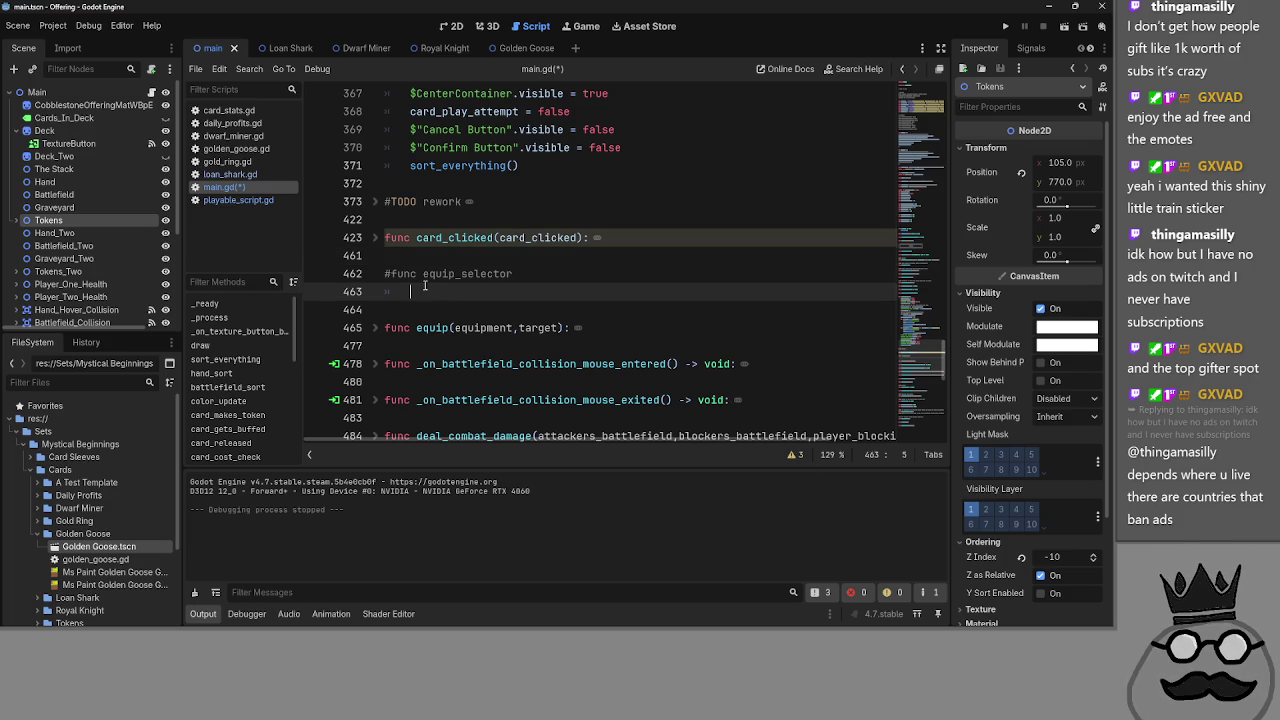
click(380, 243)
scroll(390, 270, down, 7)
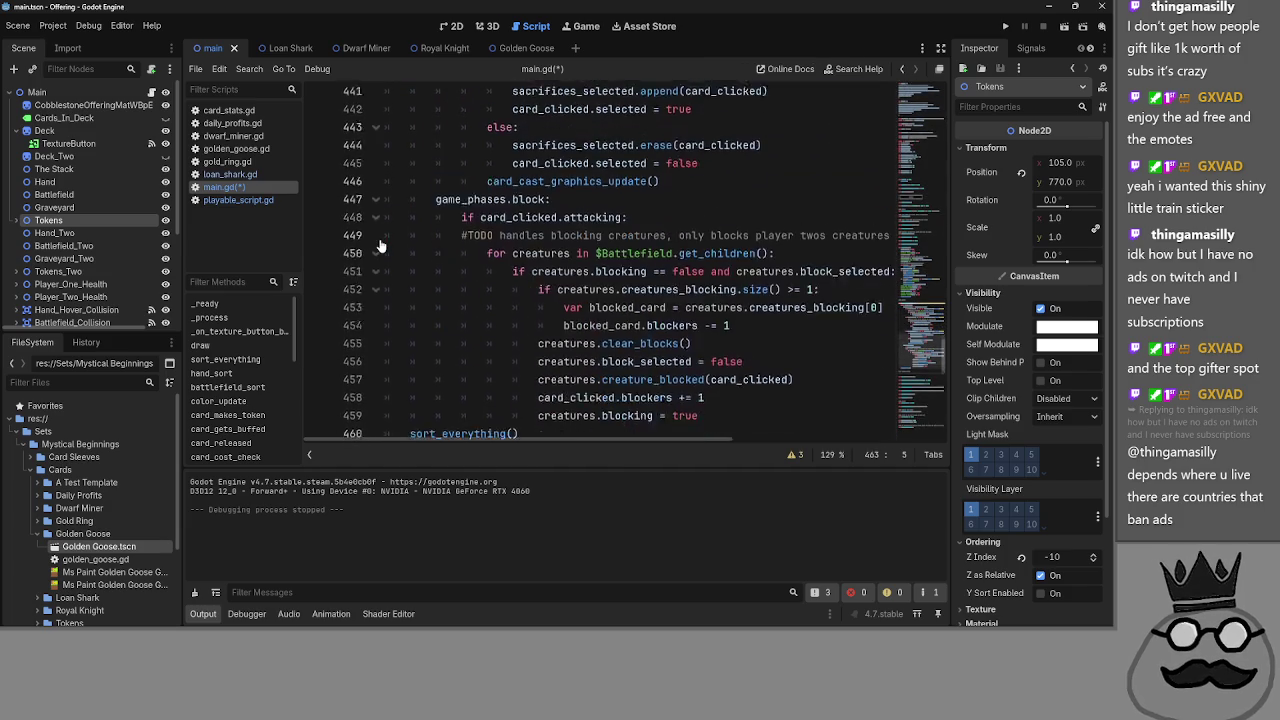
scroll(392, 289, up, 7)
click(378, 238)
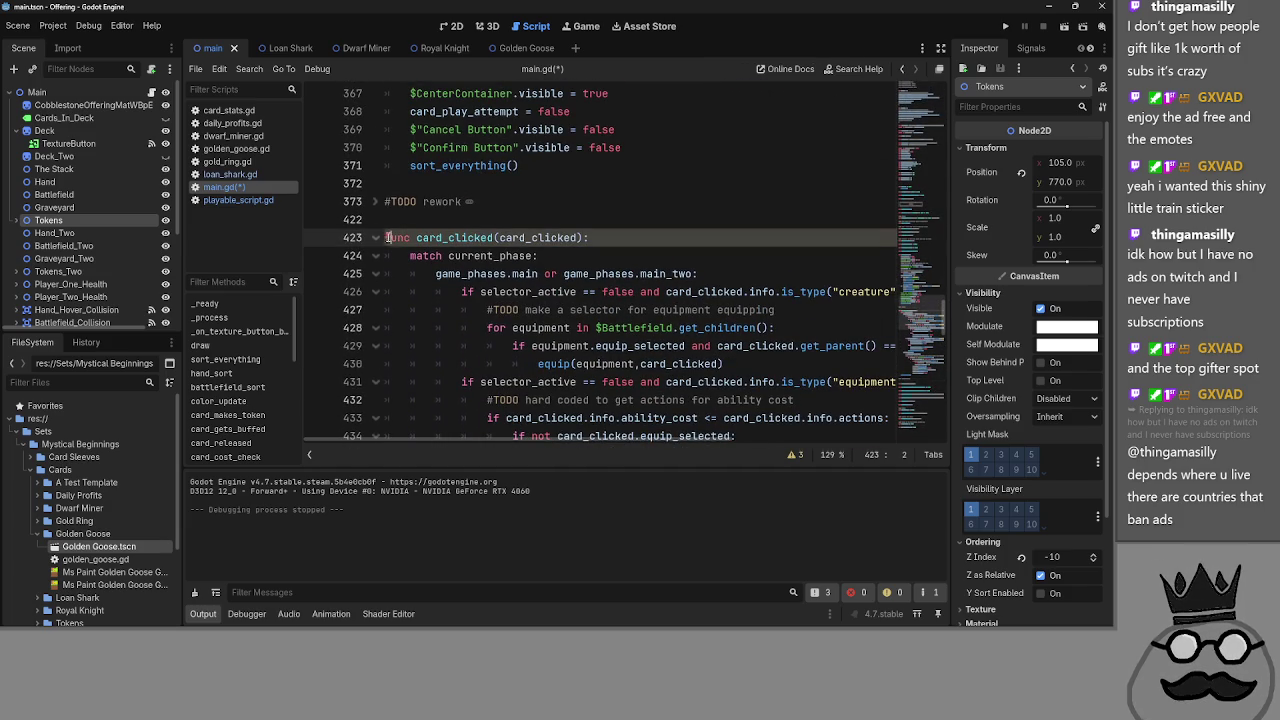
click(398, 256)
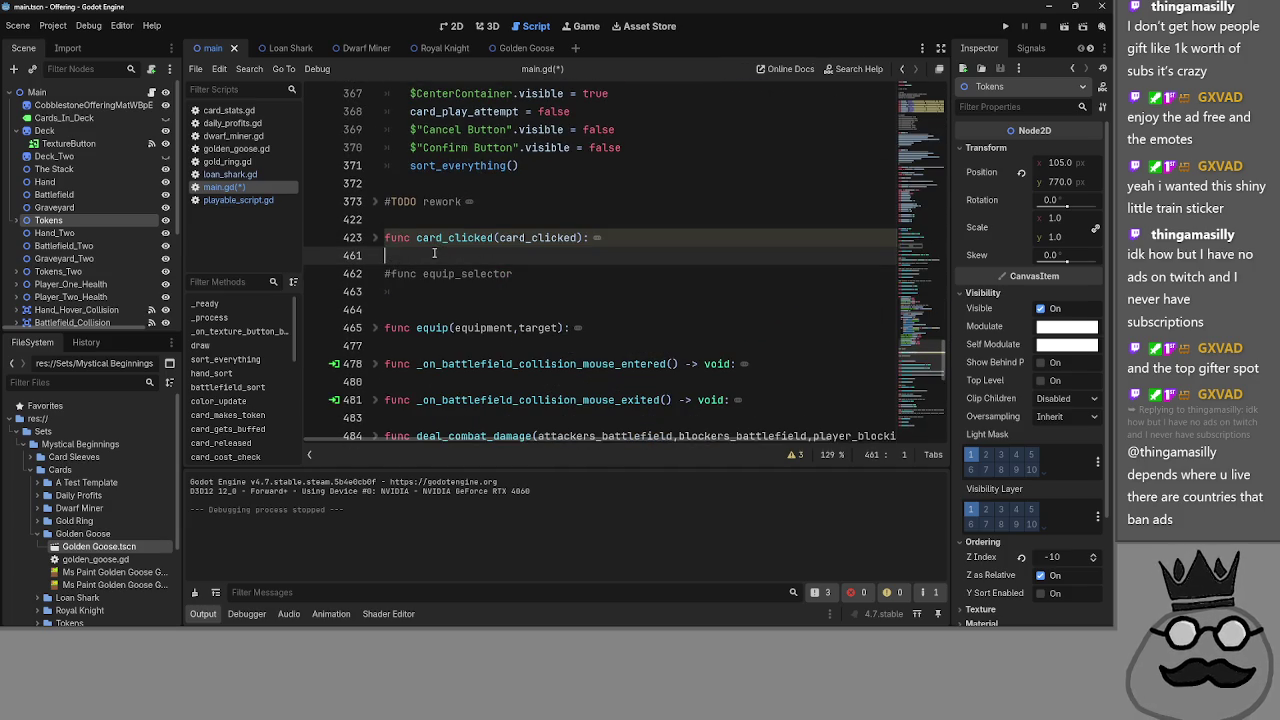
- Collapse the old #TODO rework code block at line 373 to its header
click(378, 202)
scroll(438, 255, down, 5)
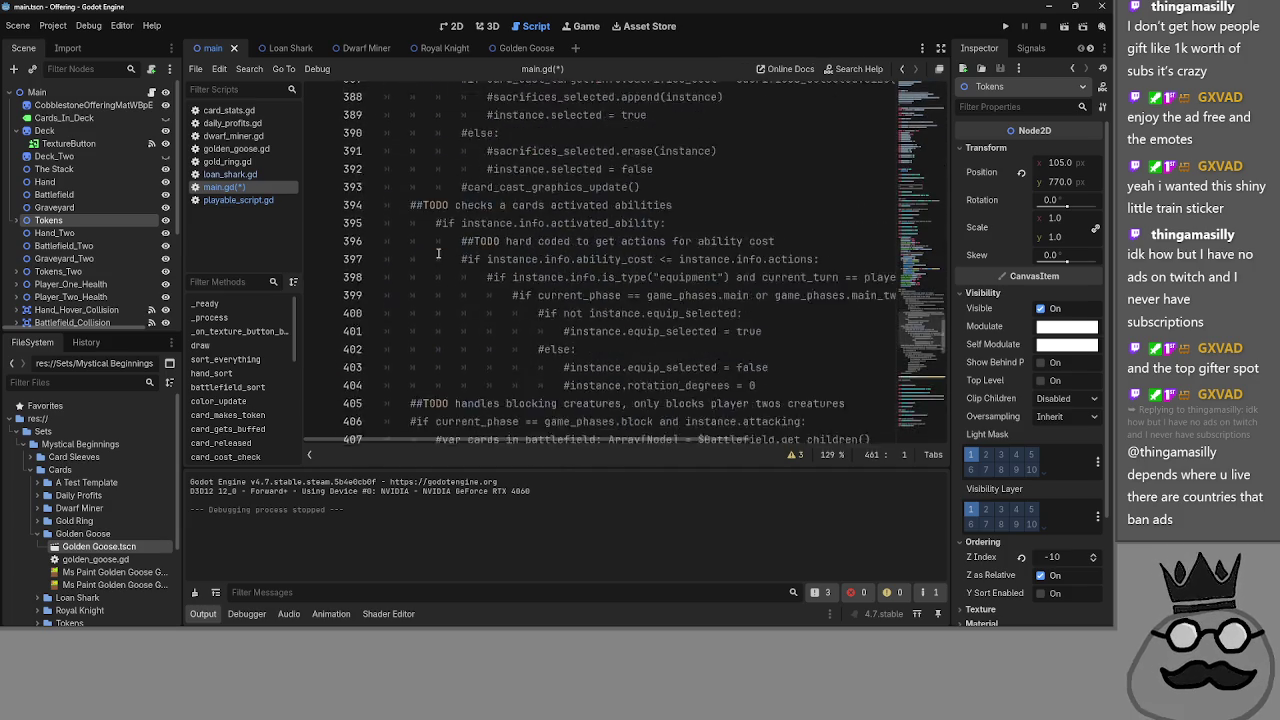
scroll(560, 256, up, 5)
mouse_move(575, 254)
mouse_down()
mouse_move(397, 292)
mouse_move(382, 340)
mouse_move(380, 326)
mouse_up()
click(383, 316)
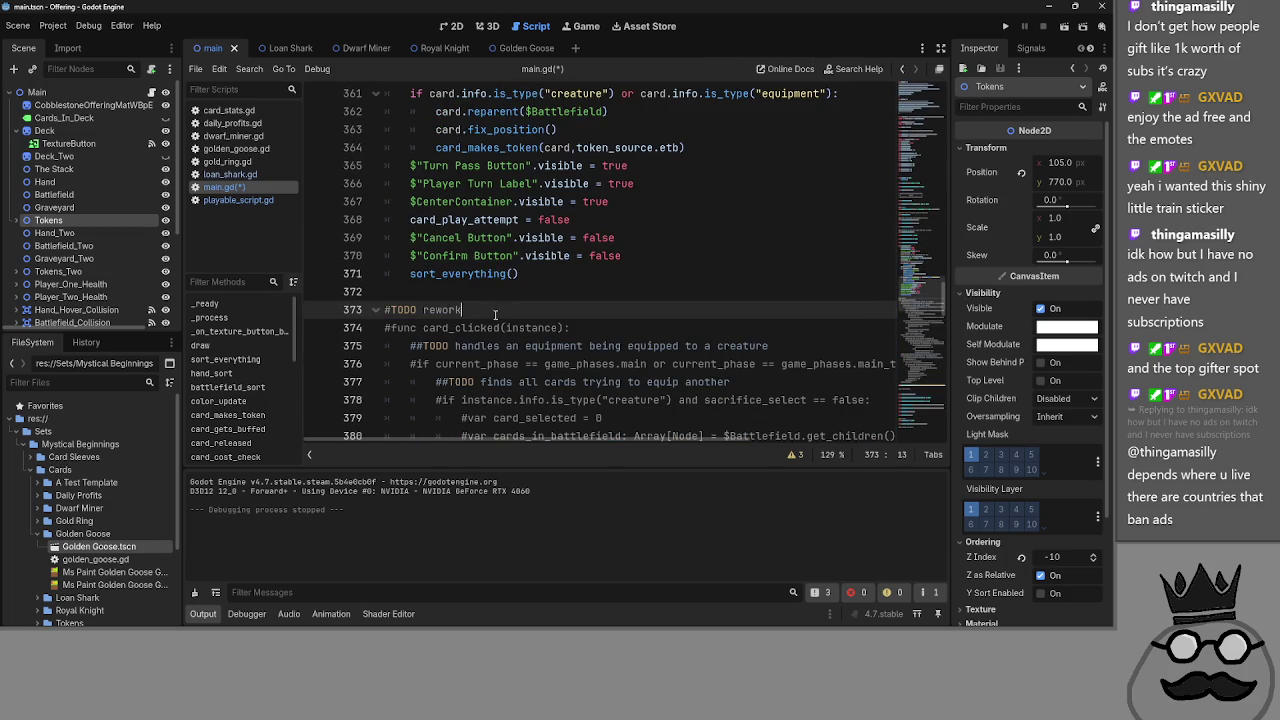
click(378, 311)
click(386, 326)
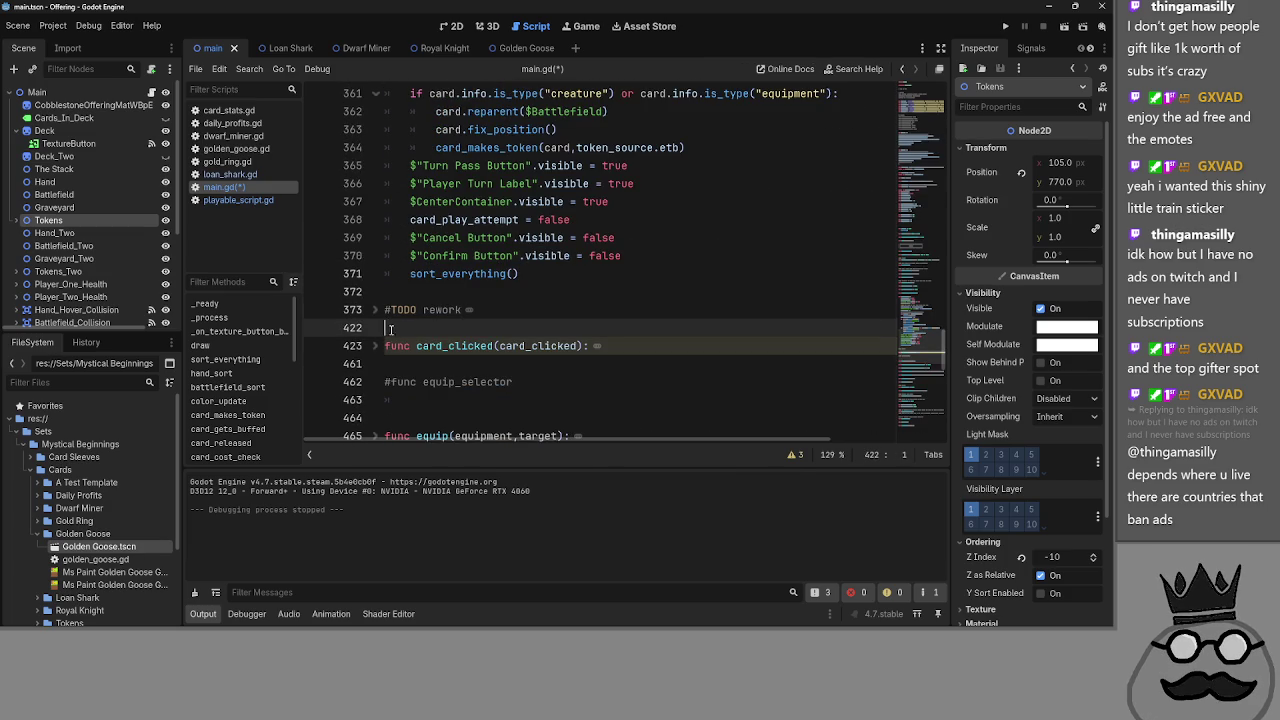
click(395, 364)
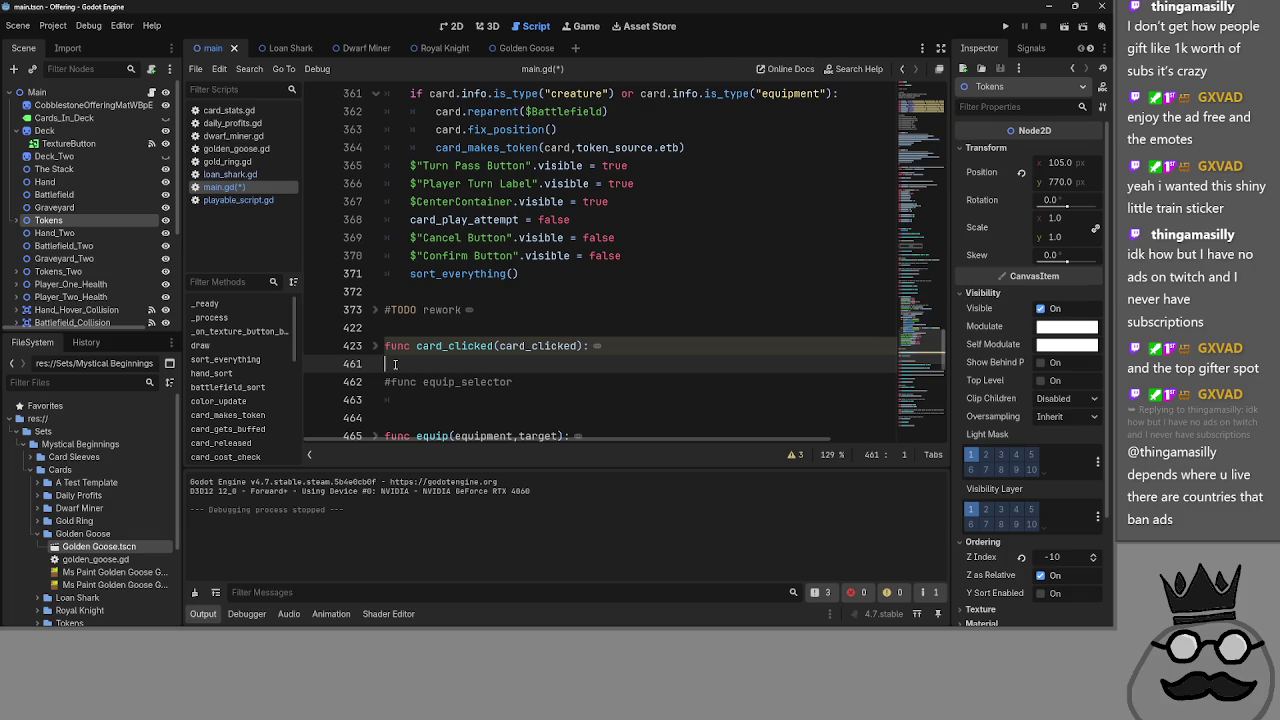
- Run the game, play the rock, ring and chicken cards, and end the turn
click(1008, 28)
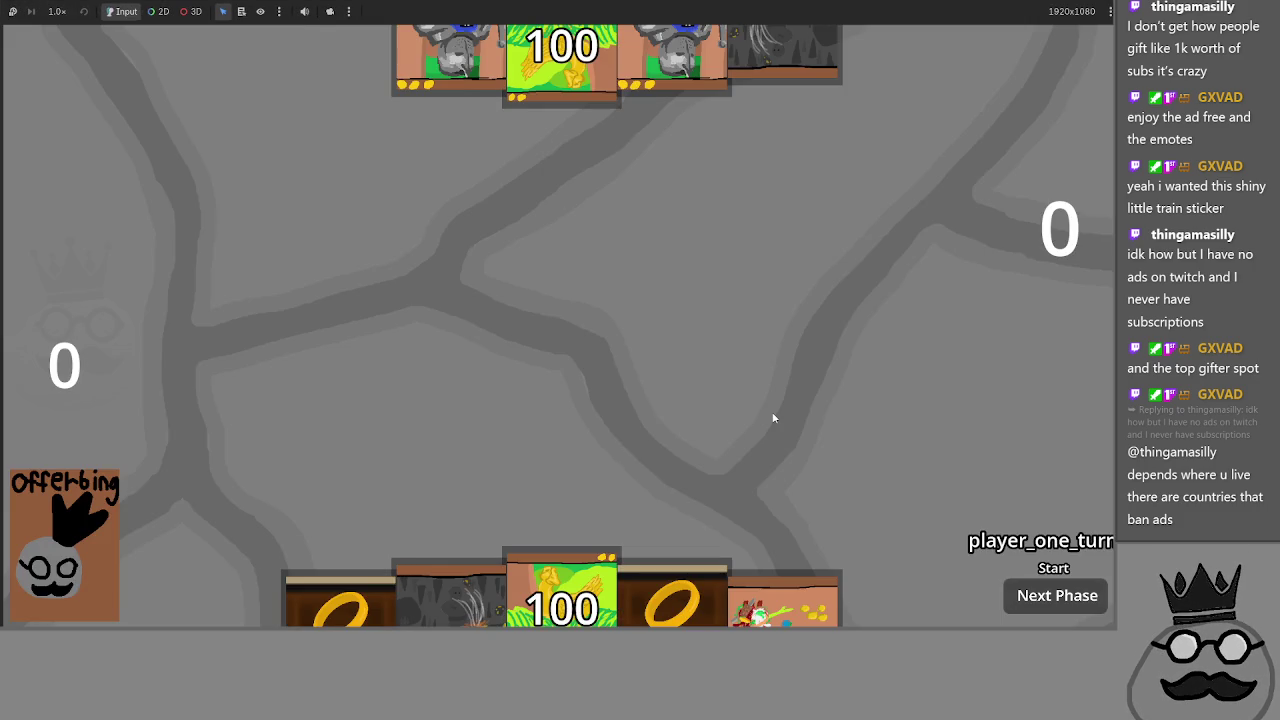
mouse_move(456, 586)
mouse_down()
mouse_move(486, 365)
mouse_move(554, 417)
mouse_up()
mouse_move(670, 600)
mouse_down()
mouse_move(698, 380)
mouse_move(700, 420)
mouse_move(1054, 424)
mouse_move(470, 430)
mouse_up()
drag(560, 590, 748, 432)
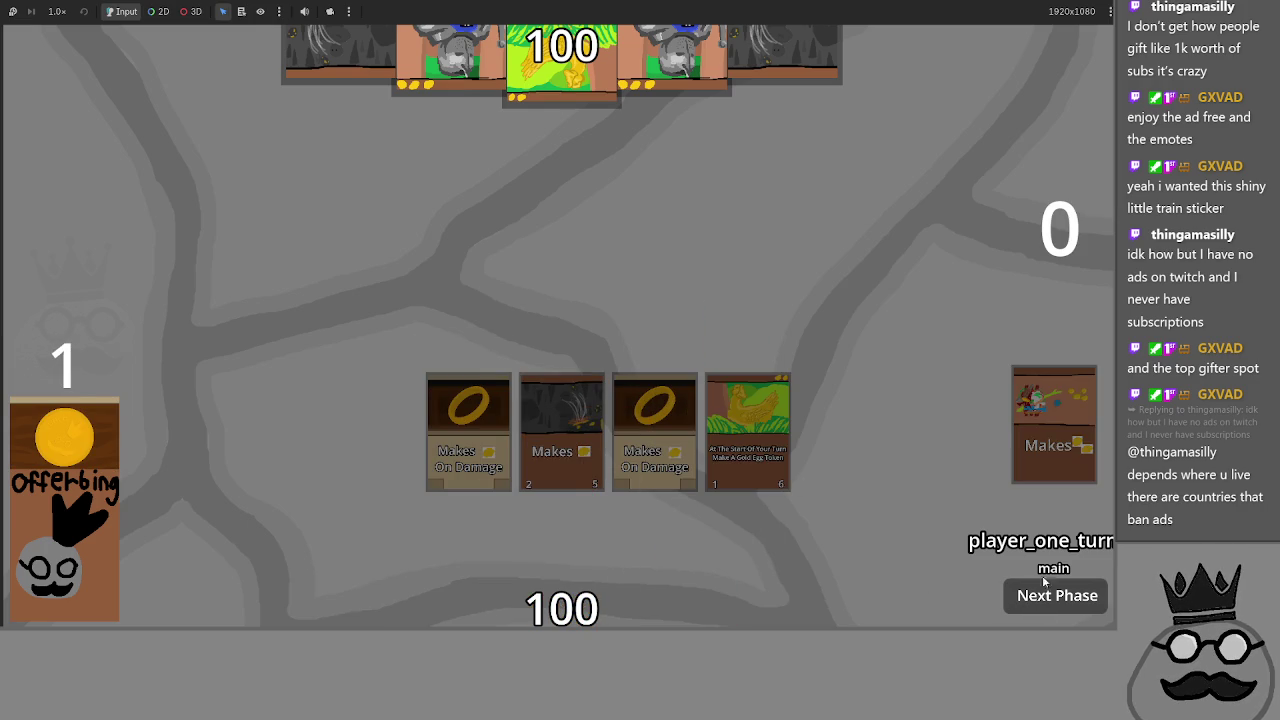
click(1046, 596)
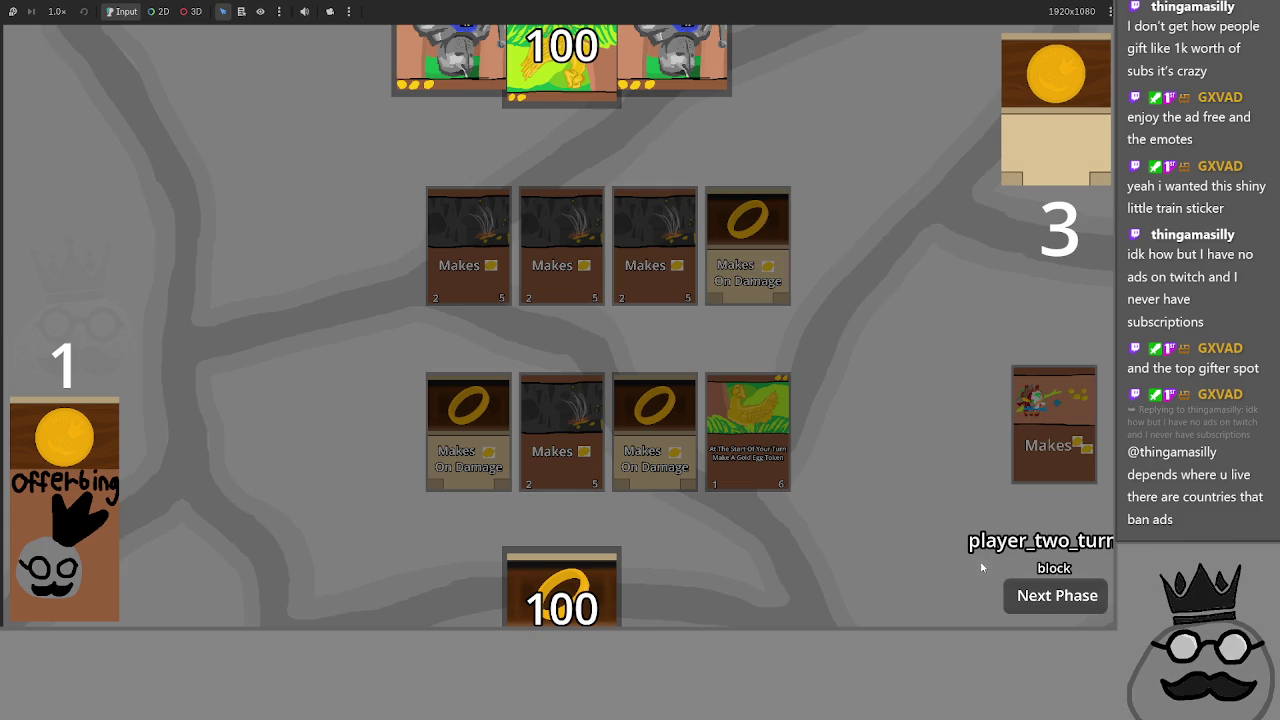
- Advance to main_two and play the ring, magician and Brace cards onto the board
click(1028, 599)
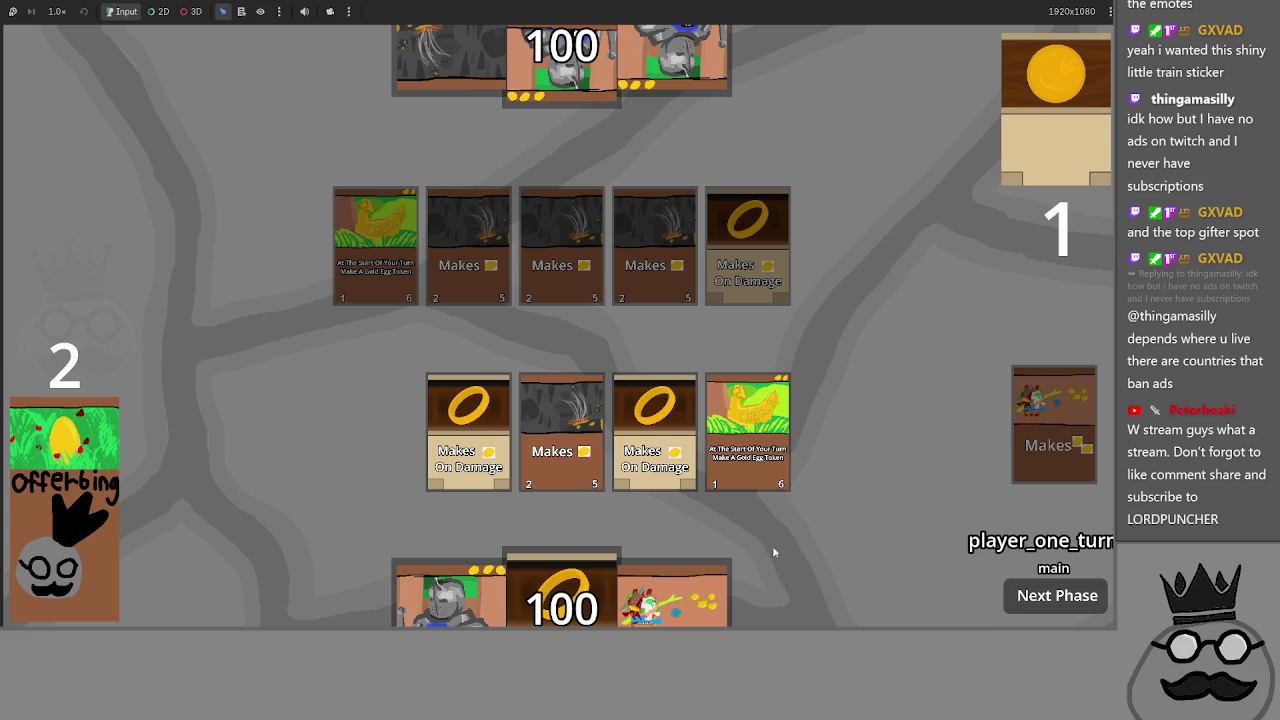
drag(562, 590, 376, 432)
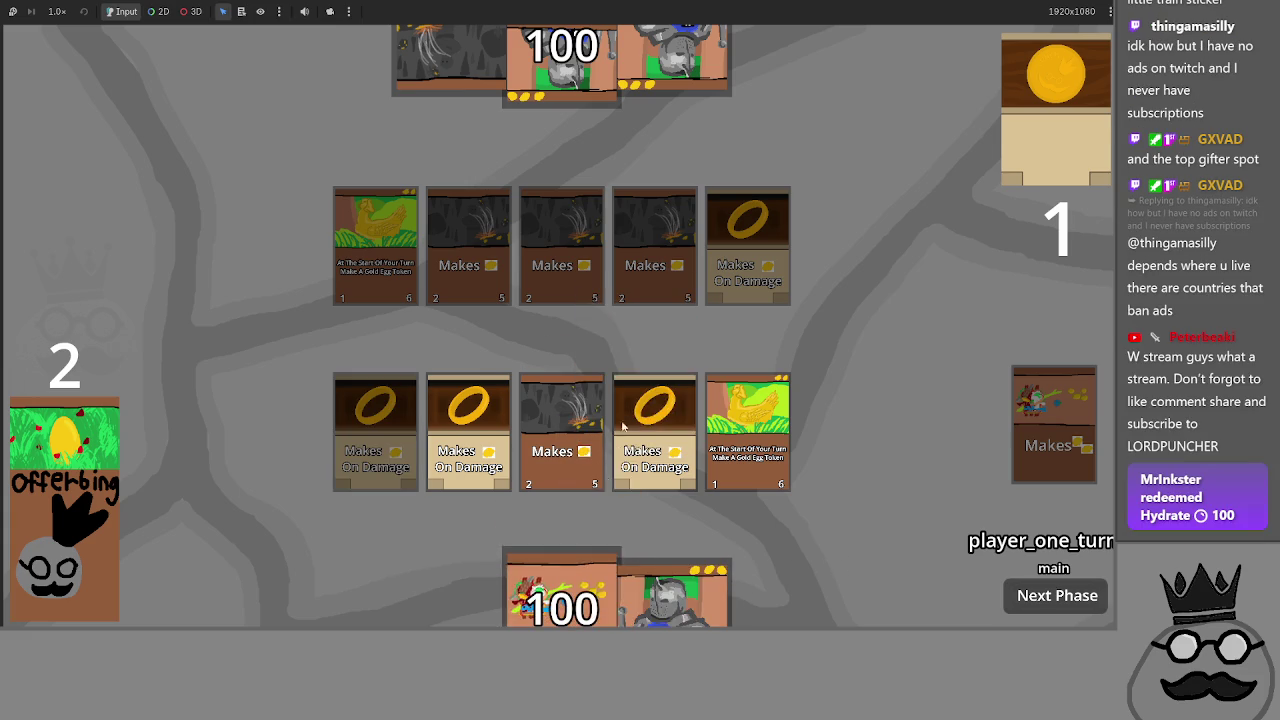
drag(672, 590, 634, 430)
drag(560, 590, 737, 337)
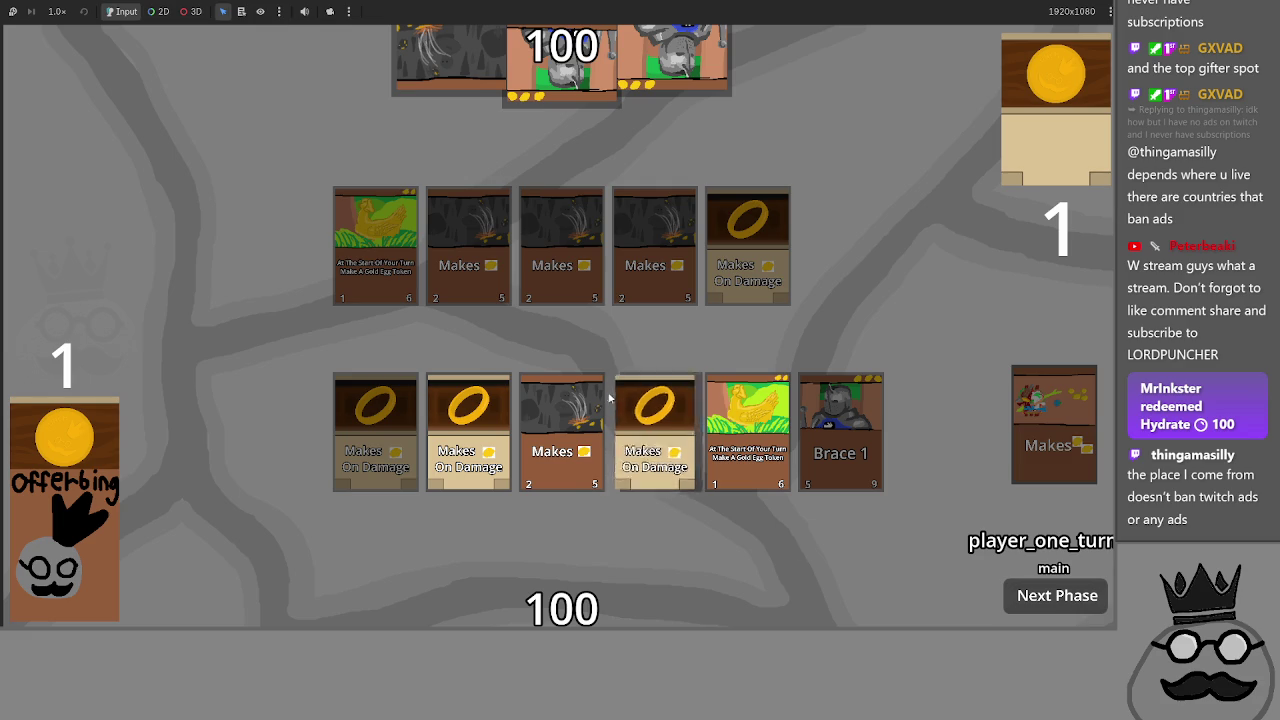
- Stop the game with F8 and collapse the card_cast function in main.gd
key(F8)
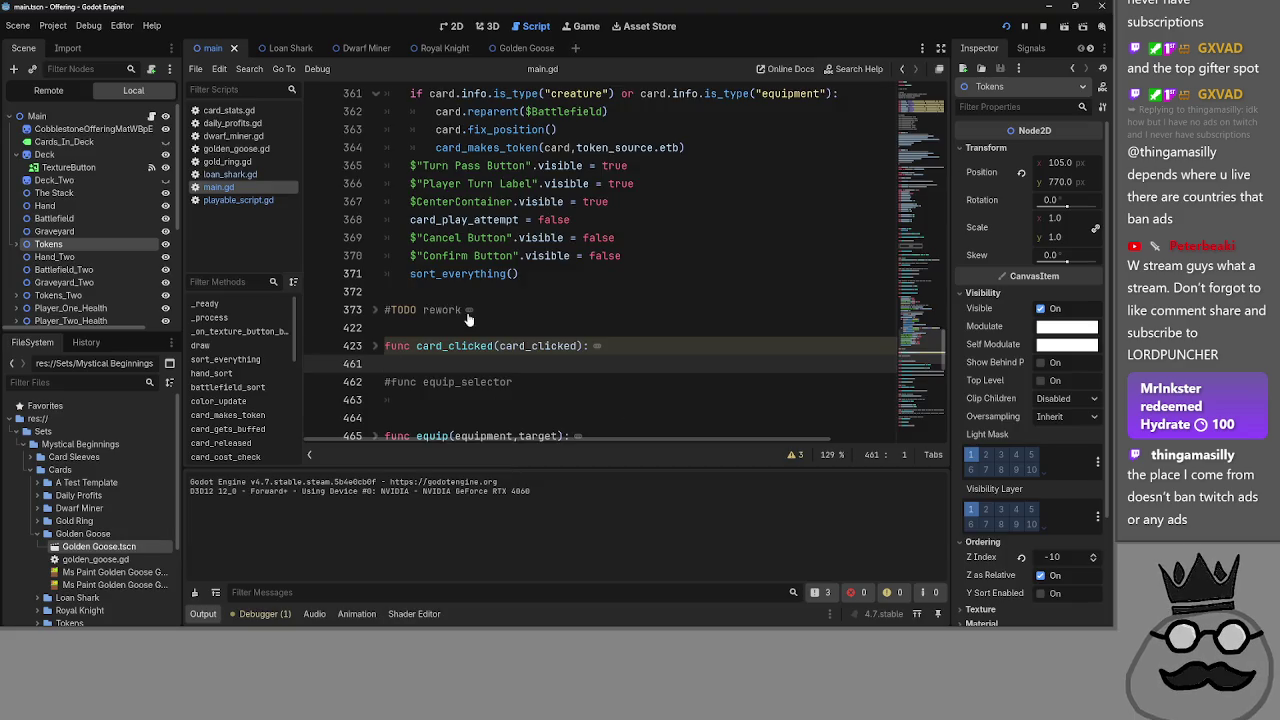
scroll(600, 380, up, 7)
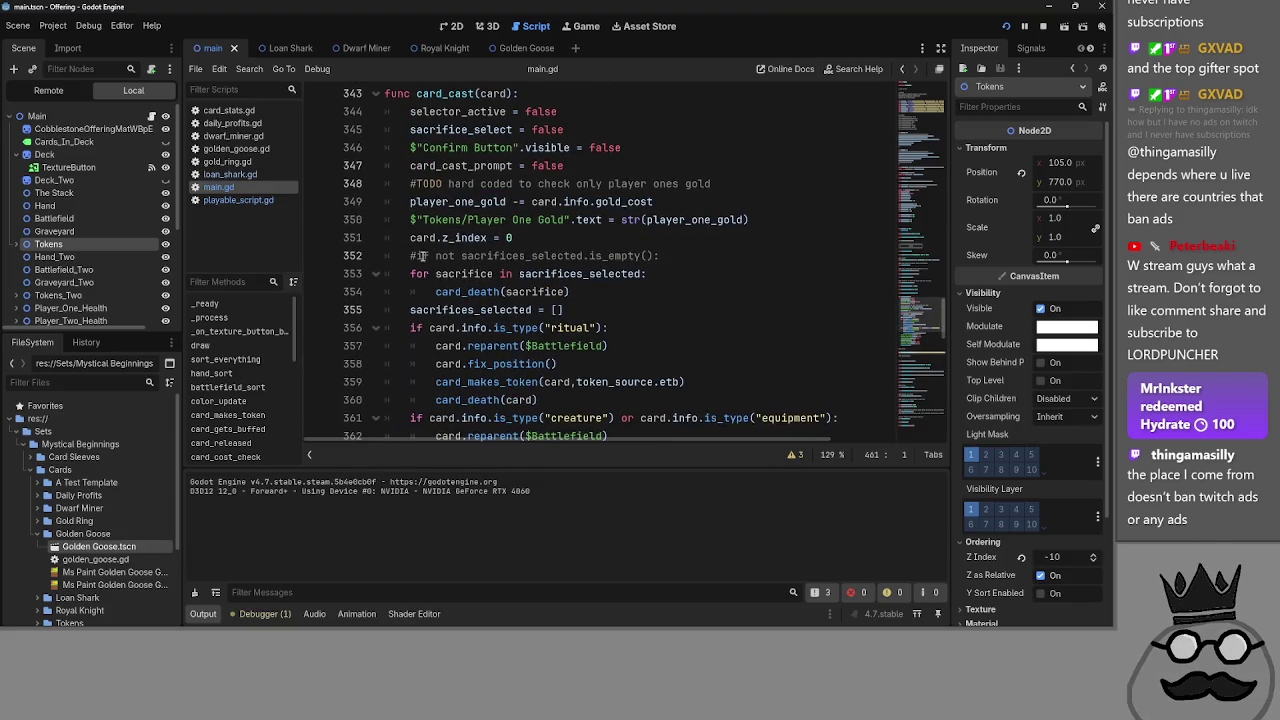
click(378, 148)
- Expand card_clicked, read its creature and equipment branches, then fold the main-phase match branch
click(378, 184)
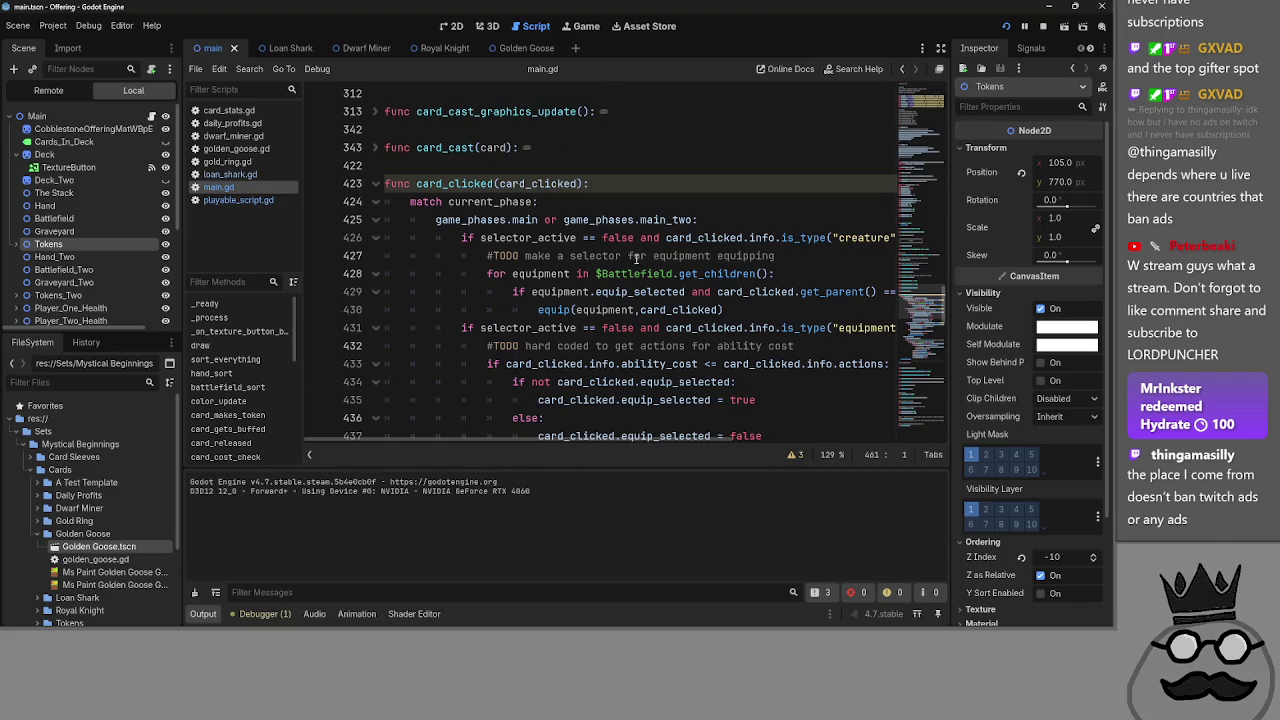
scroll(665, 390, down, 1)
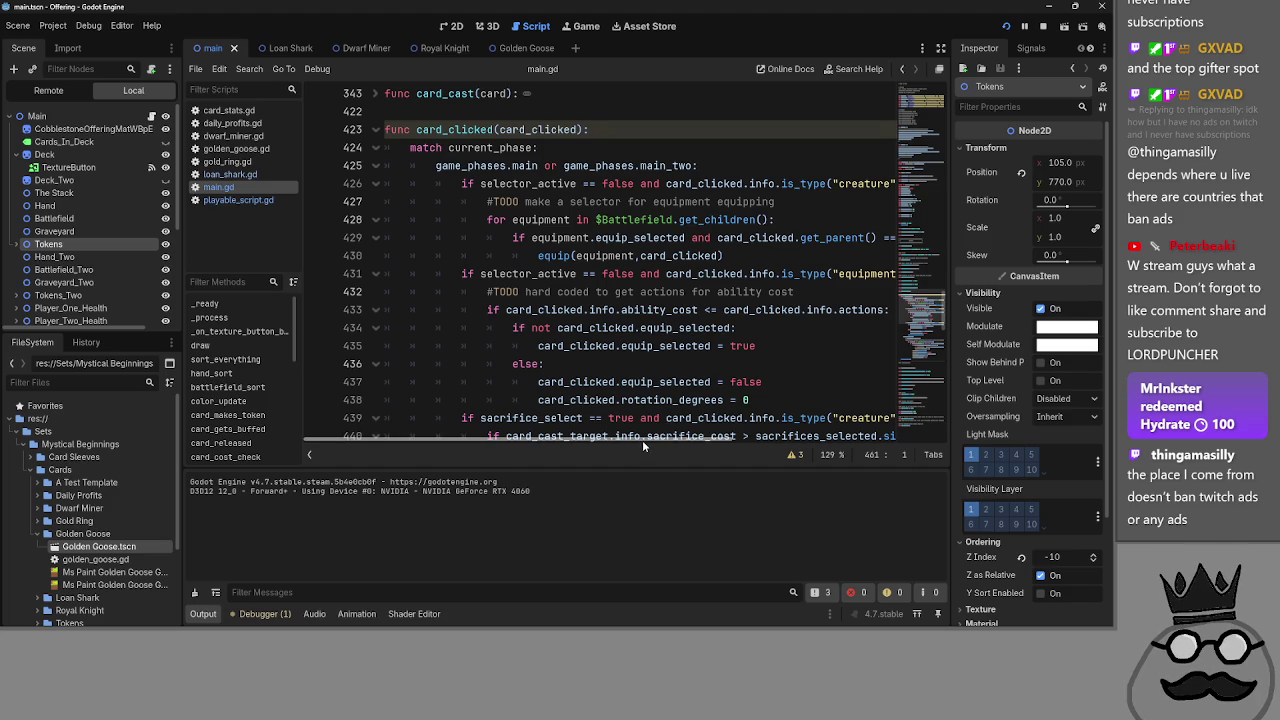
drag(642, 440, 688, 447)
click(816, 184)
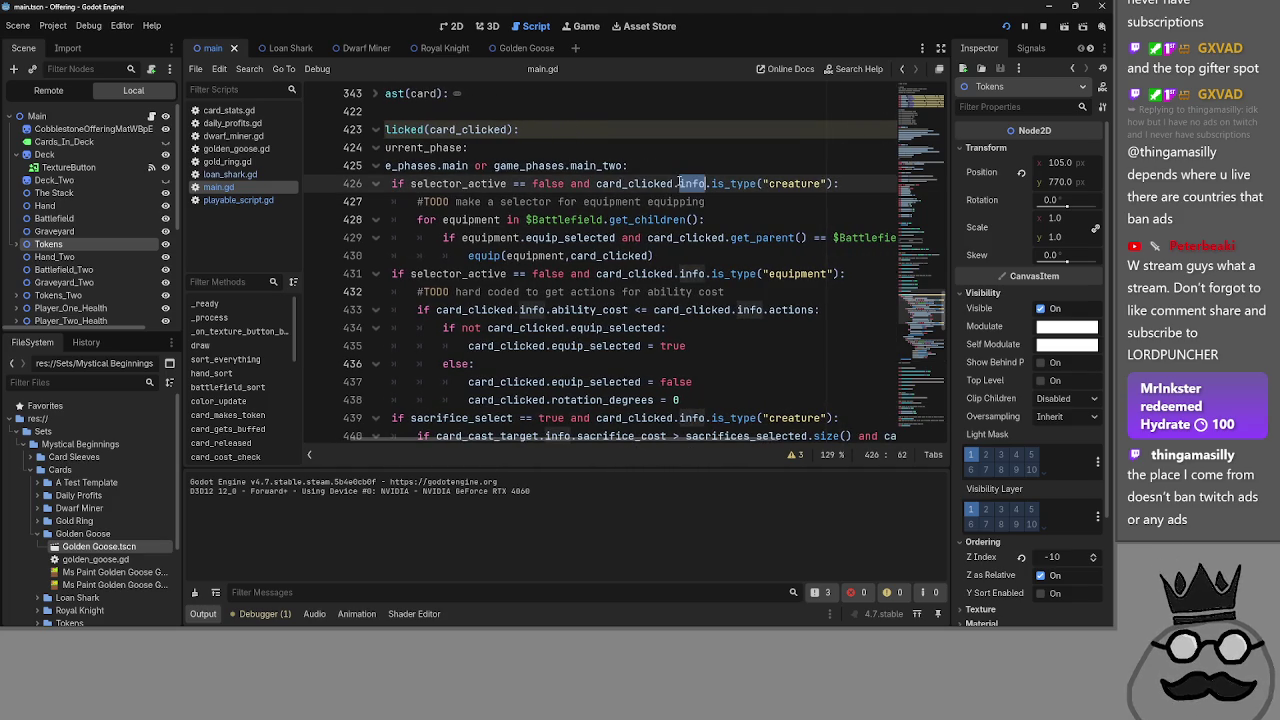
double_click(793, 184)
click(760, 220)
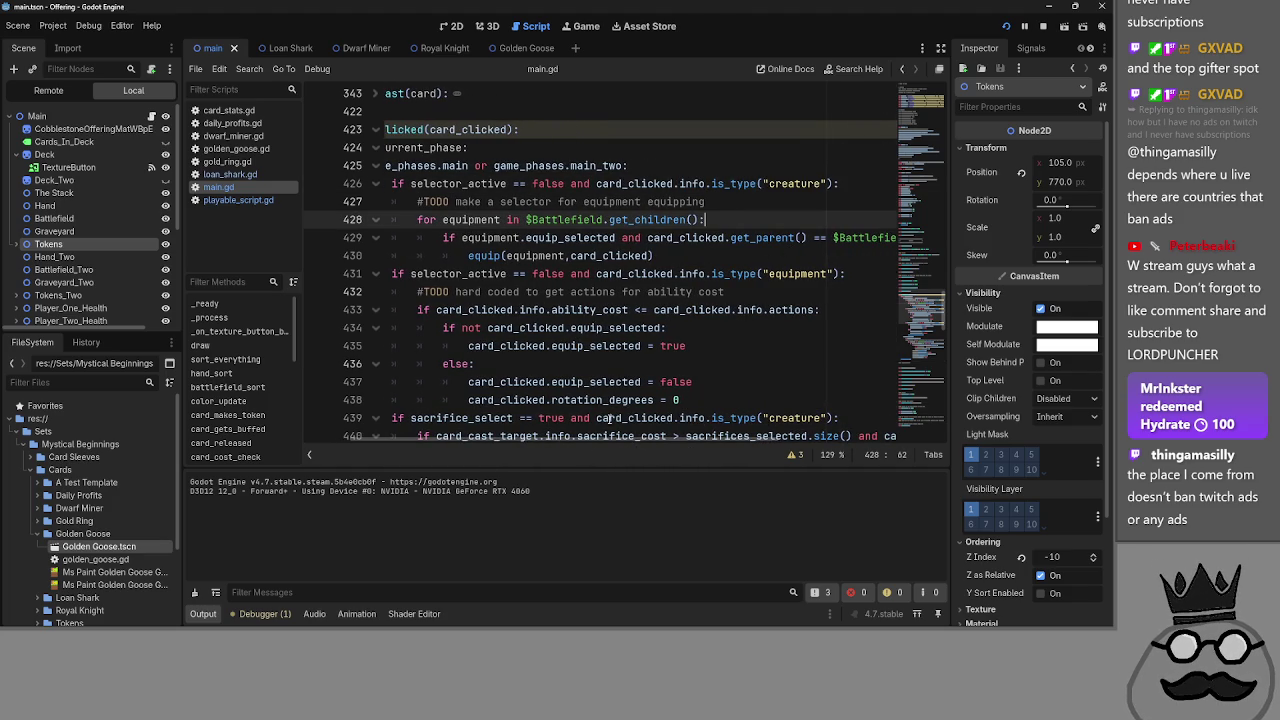
drag(517, 441, 457, 440)
scroll(535, 375, down, 1)
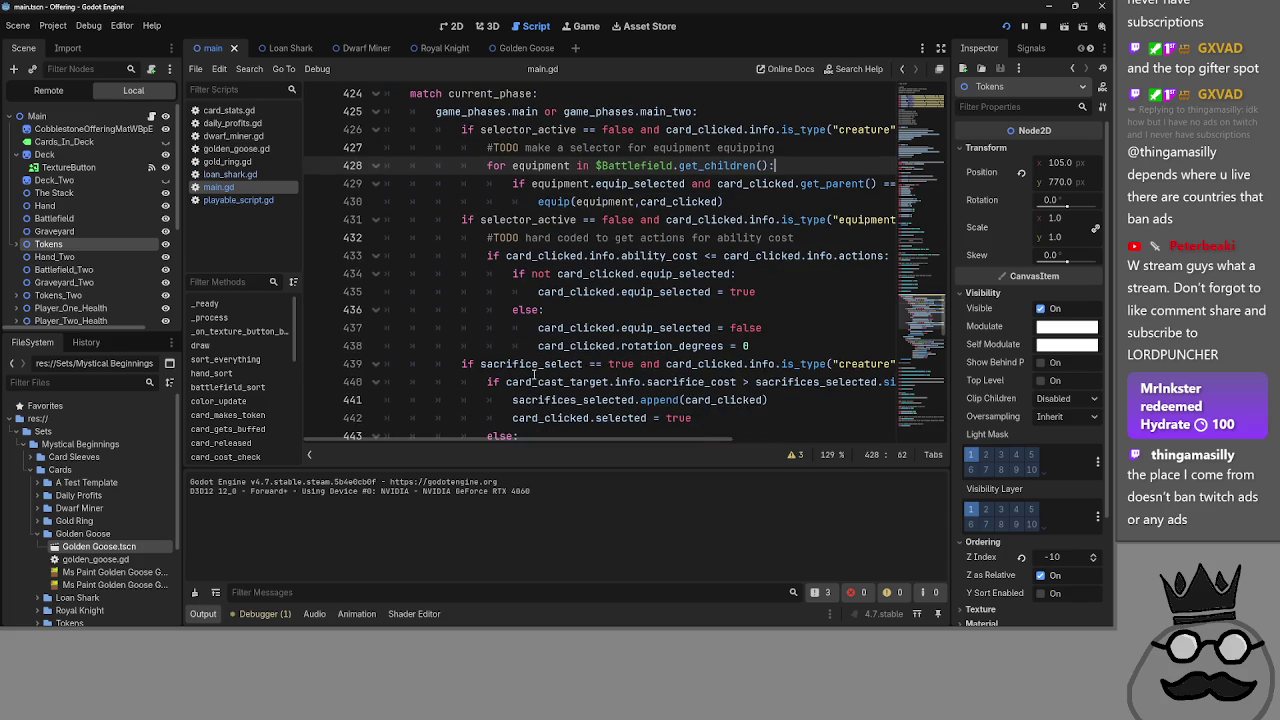
mouse_move(585, 444)
mouse_down()
mouse_move(648, 442)
mouse_move(629, 442)
mouse_up()
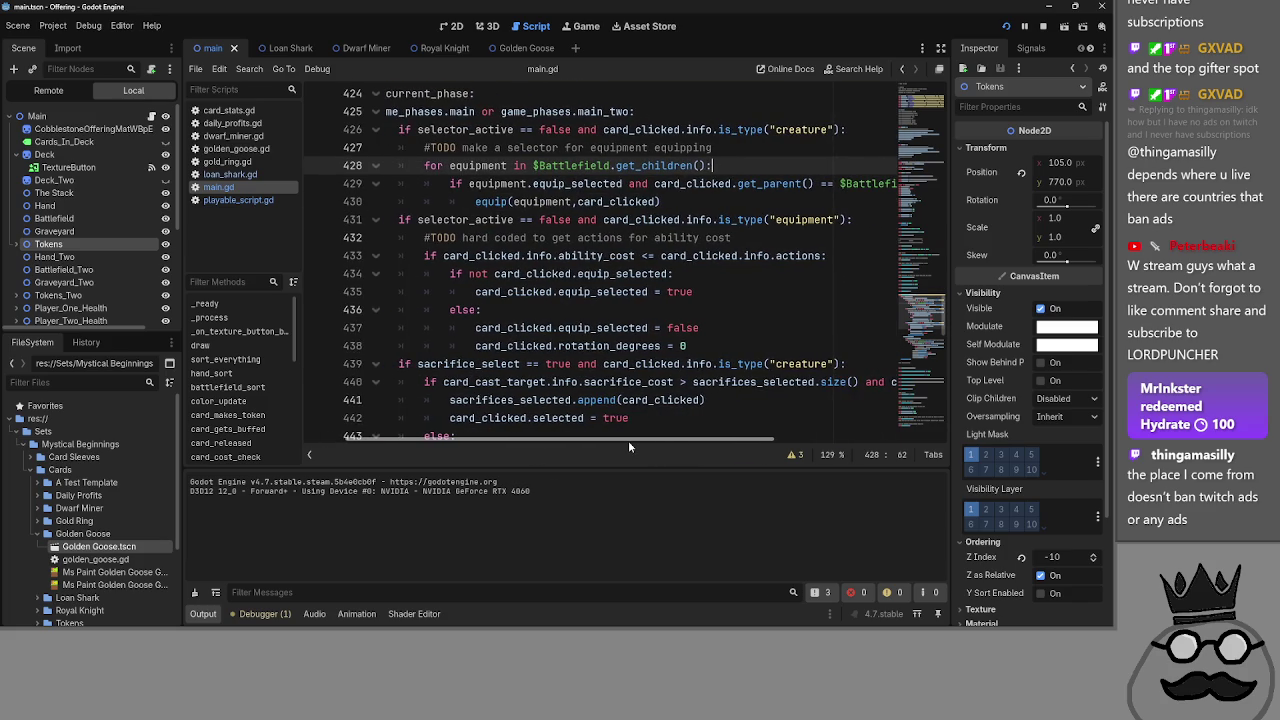
scroll(628, 250, up, 1)
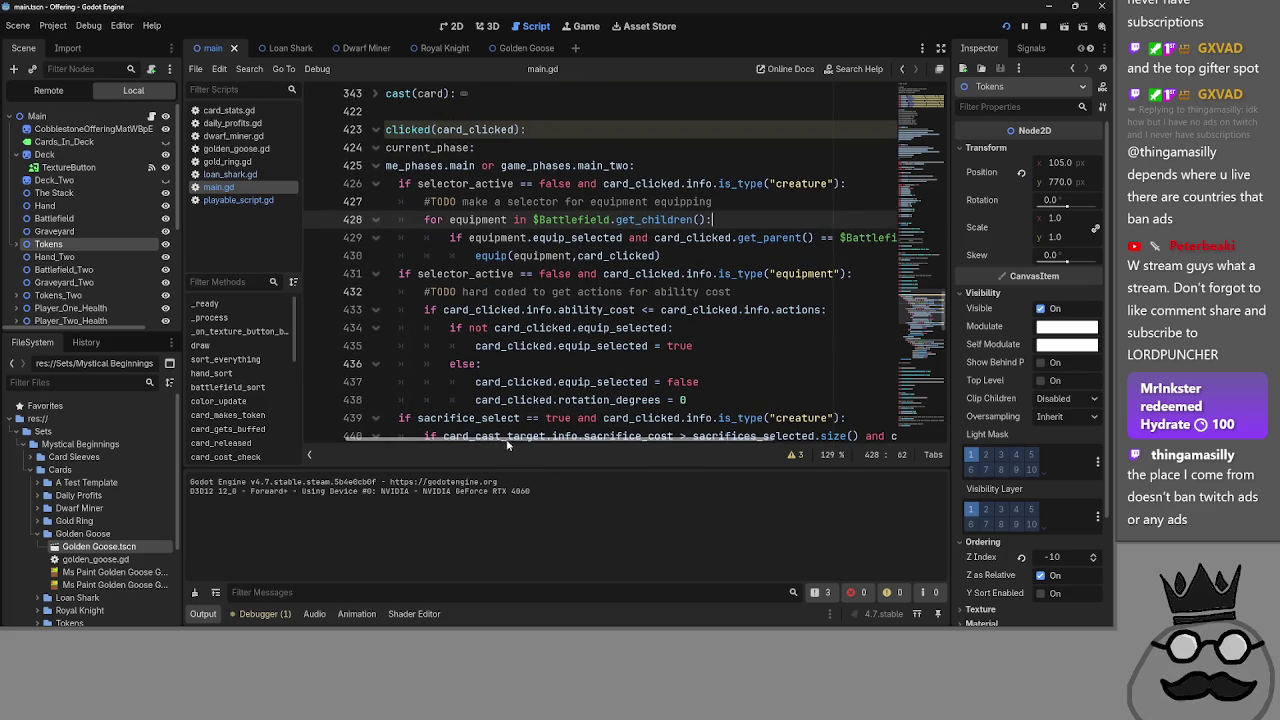
drag(420, 441, 354, 427)
click(372, 167)
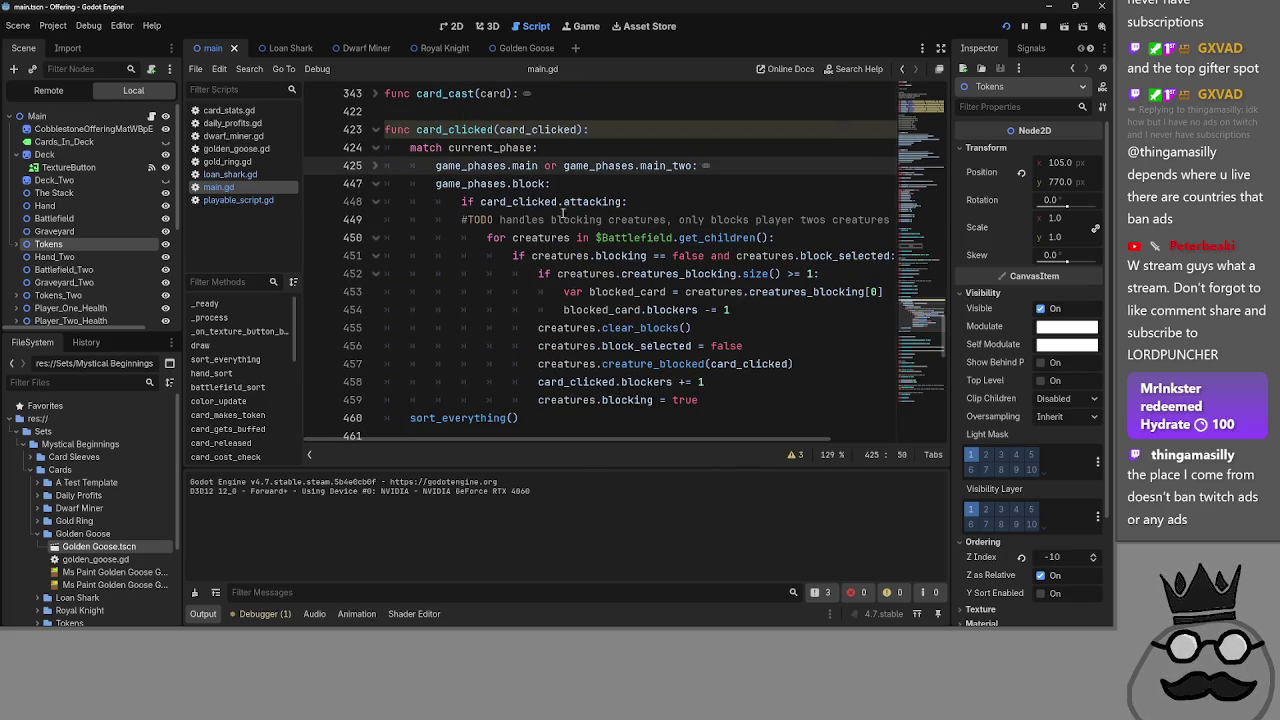
- Reopen the main-phase branch, fold the creature branch, and inspect line 433's ability_cost check
click(372, 167)
click(375, 185)
click(776, 237)
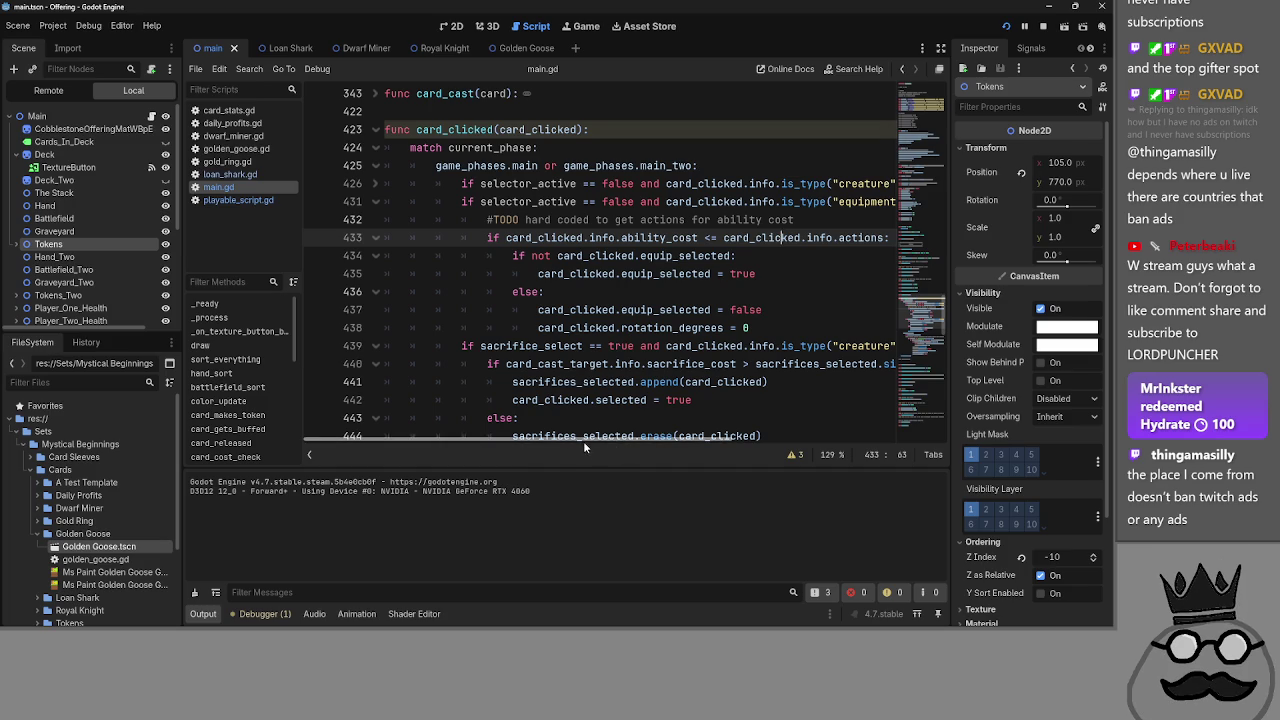
mouse_move(583, 441)
mouse_down()
mouse_move(620, 441)
mouse_move(623, 399)
mouse_up()
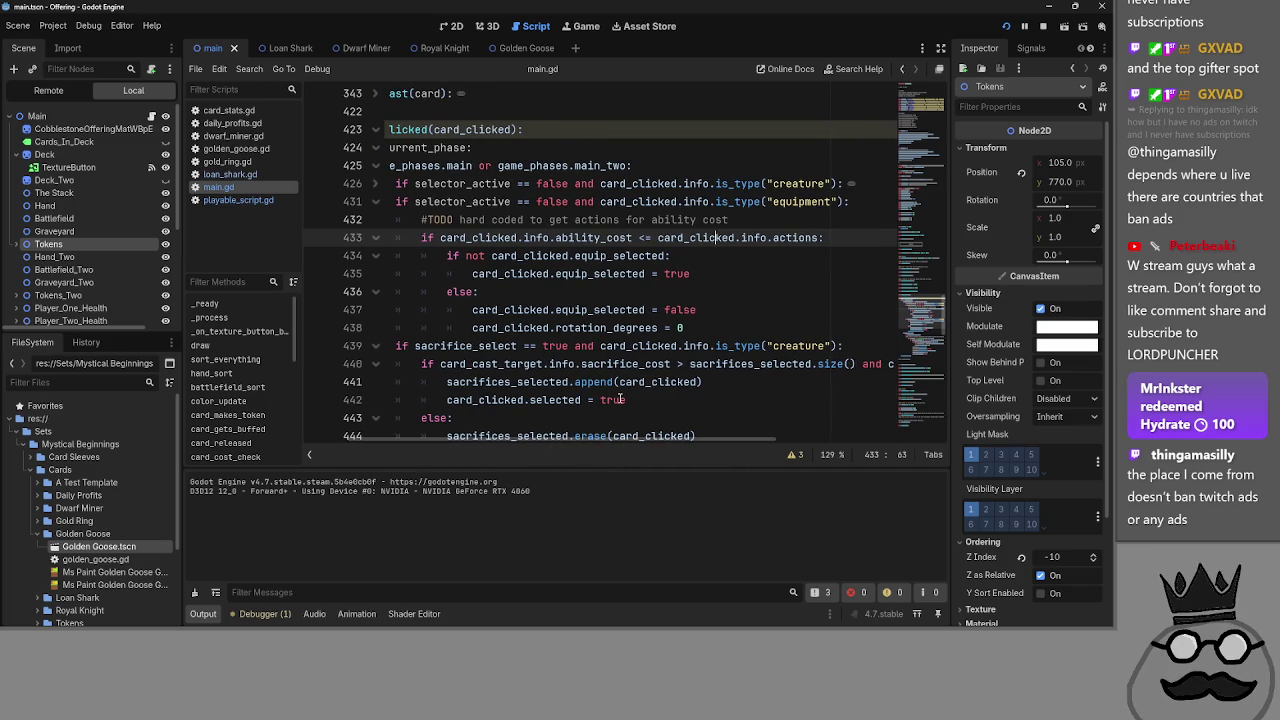
double_click(602, 238)
double_click(796, 238)
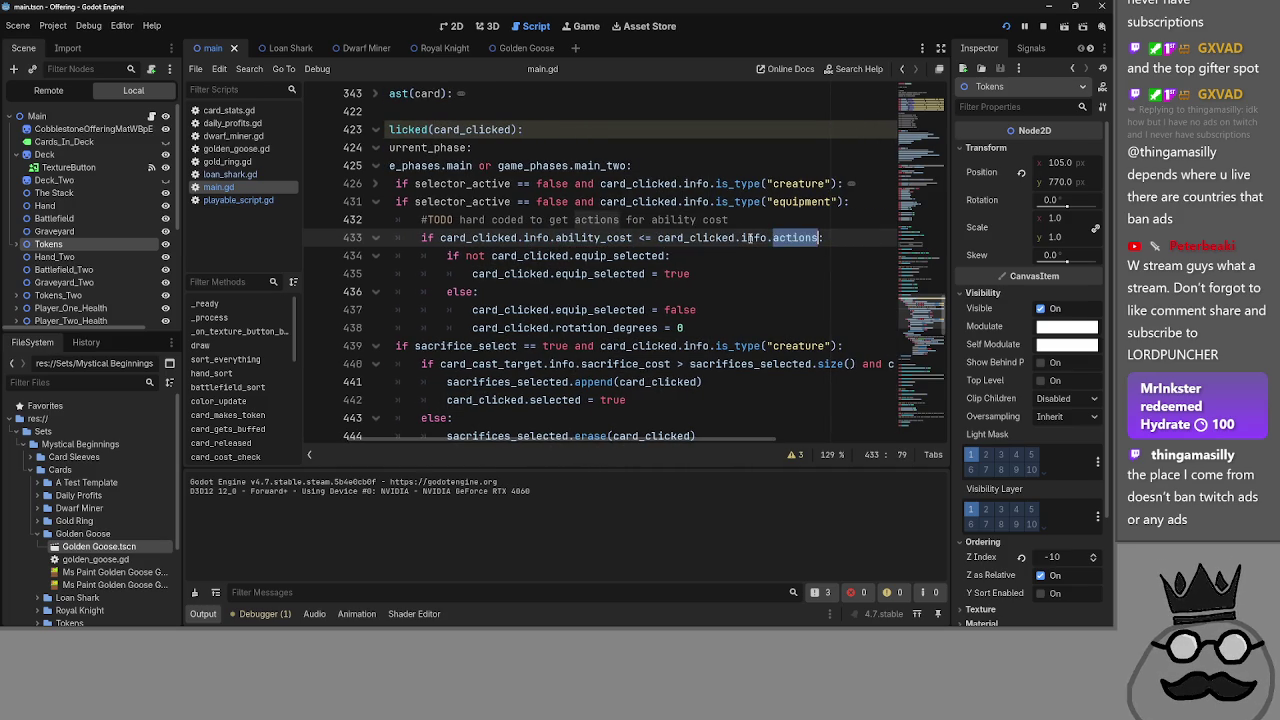
click(682, 238)
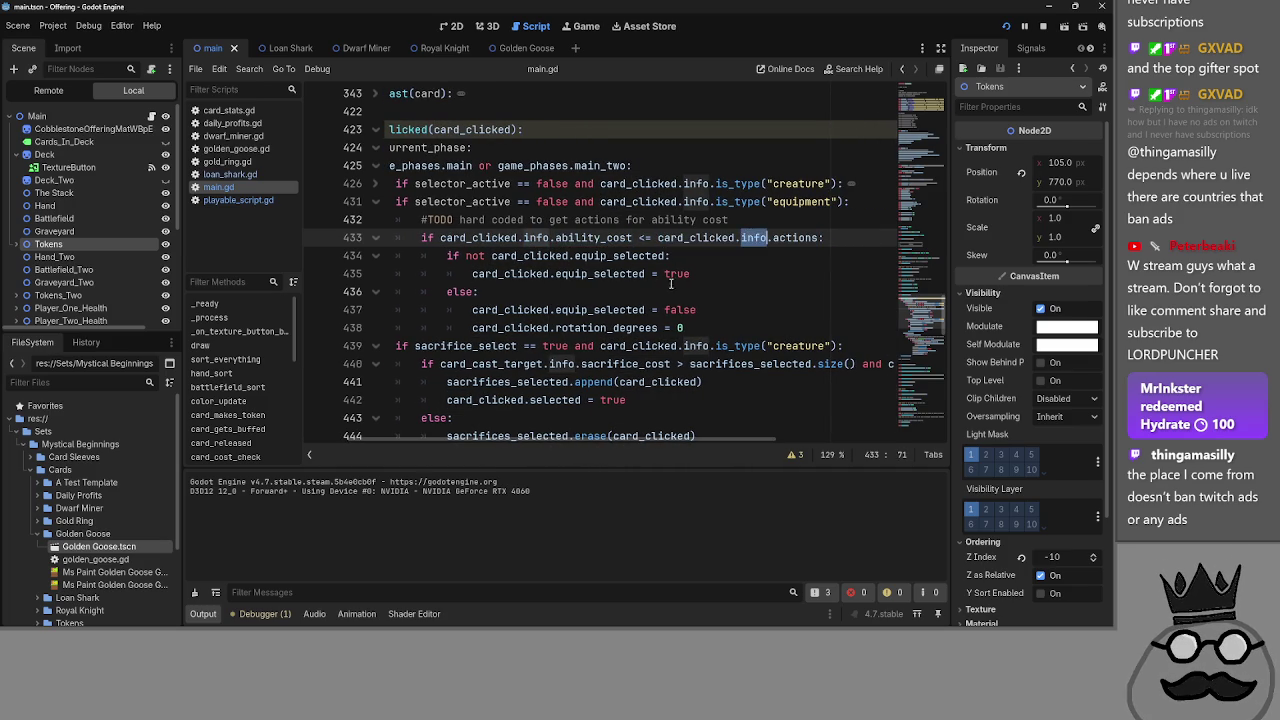
- Highlight every use of equip_selected on lines 434–435 and look at the sacrifice check on line 439
double_click(520, 256)
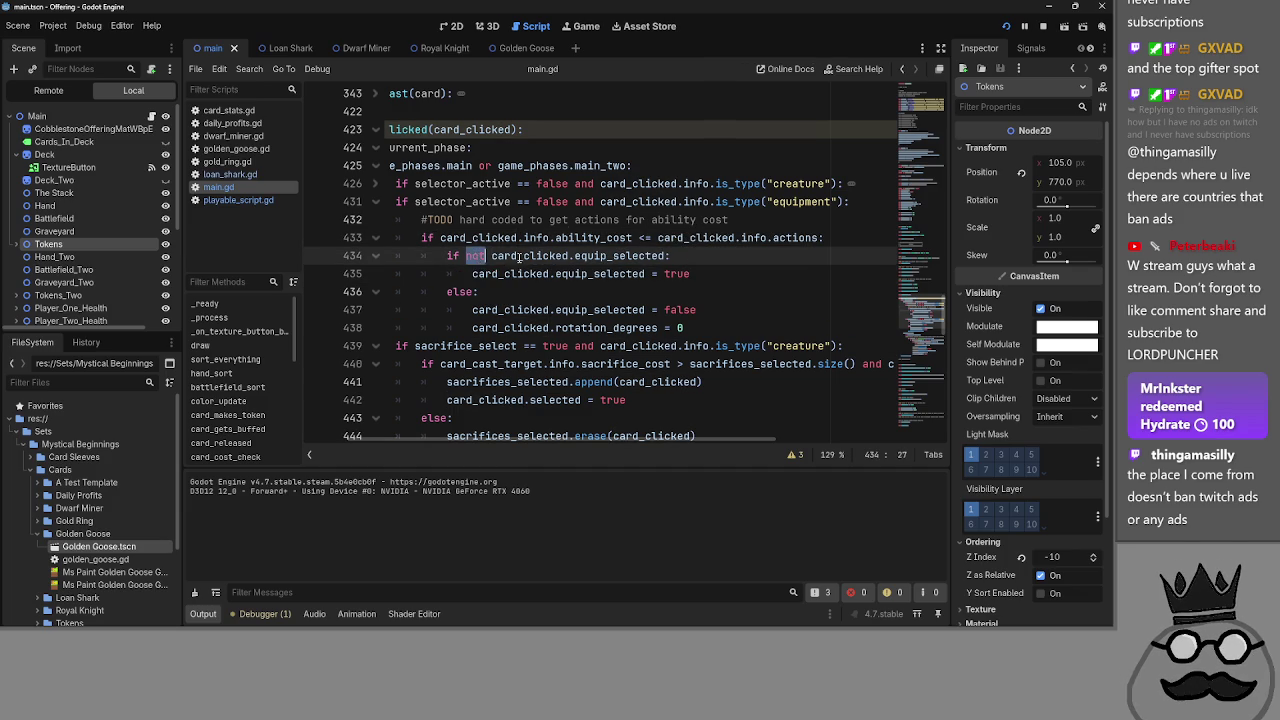
double_click(586, 257)
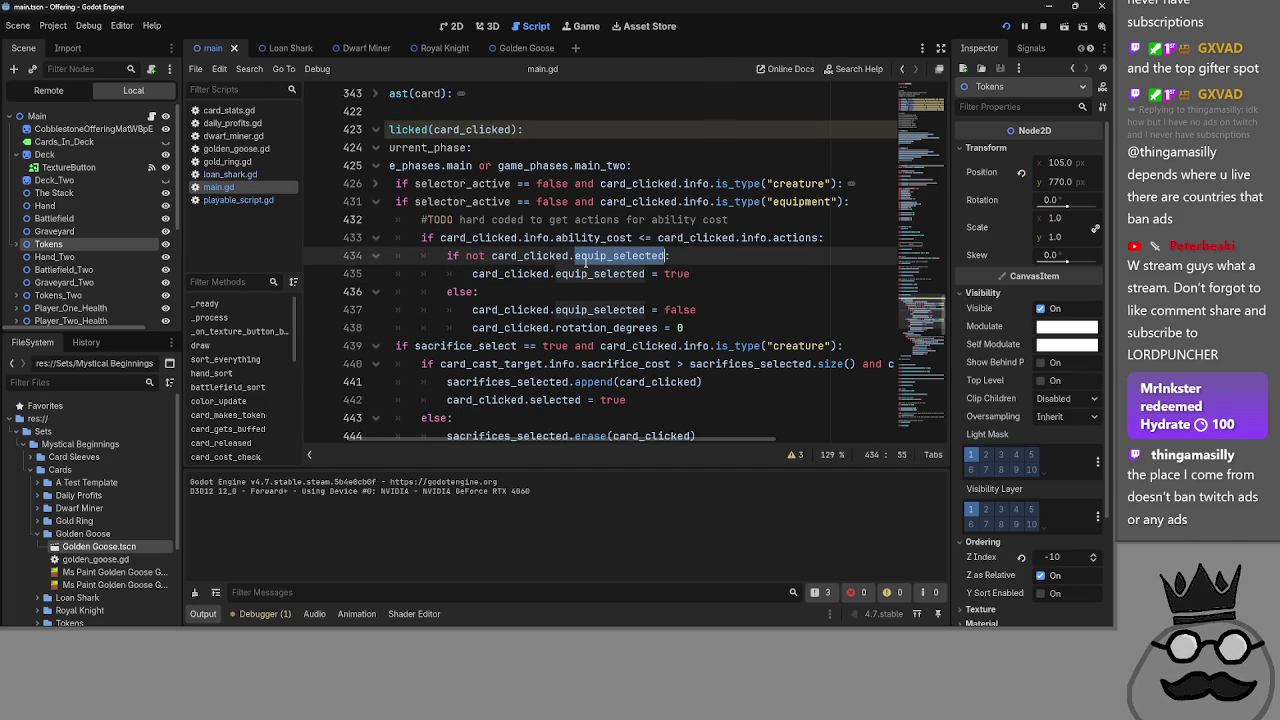
click(480, 255)
double_click(600, 256)
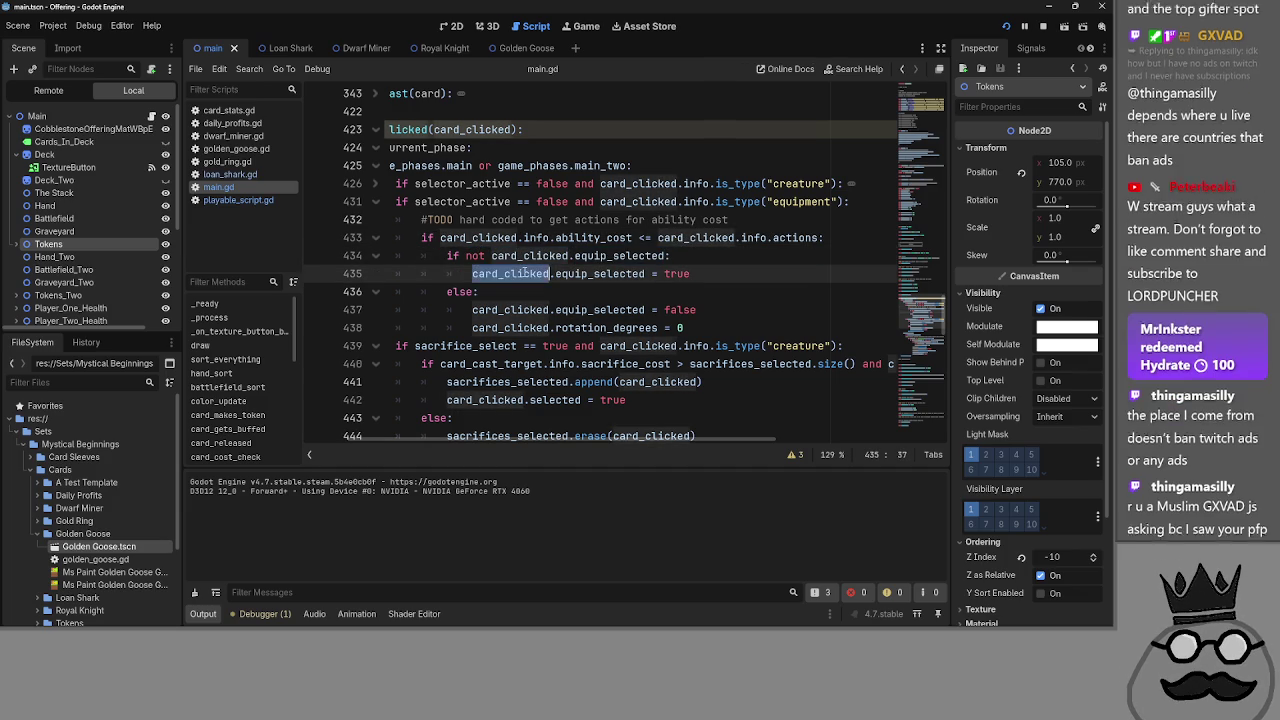
drag(690, 273, 472, 273)
click(600, 310)
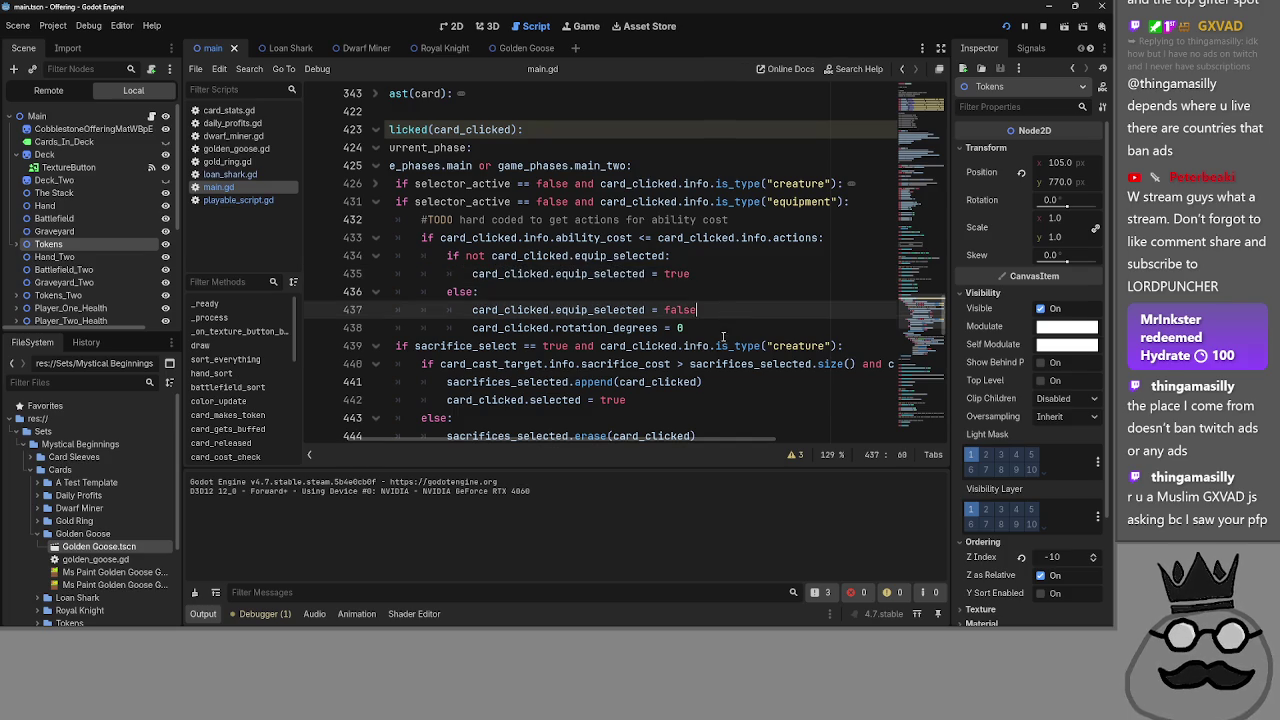
click(720, 345)
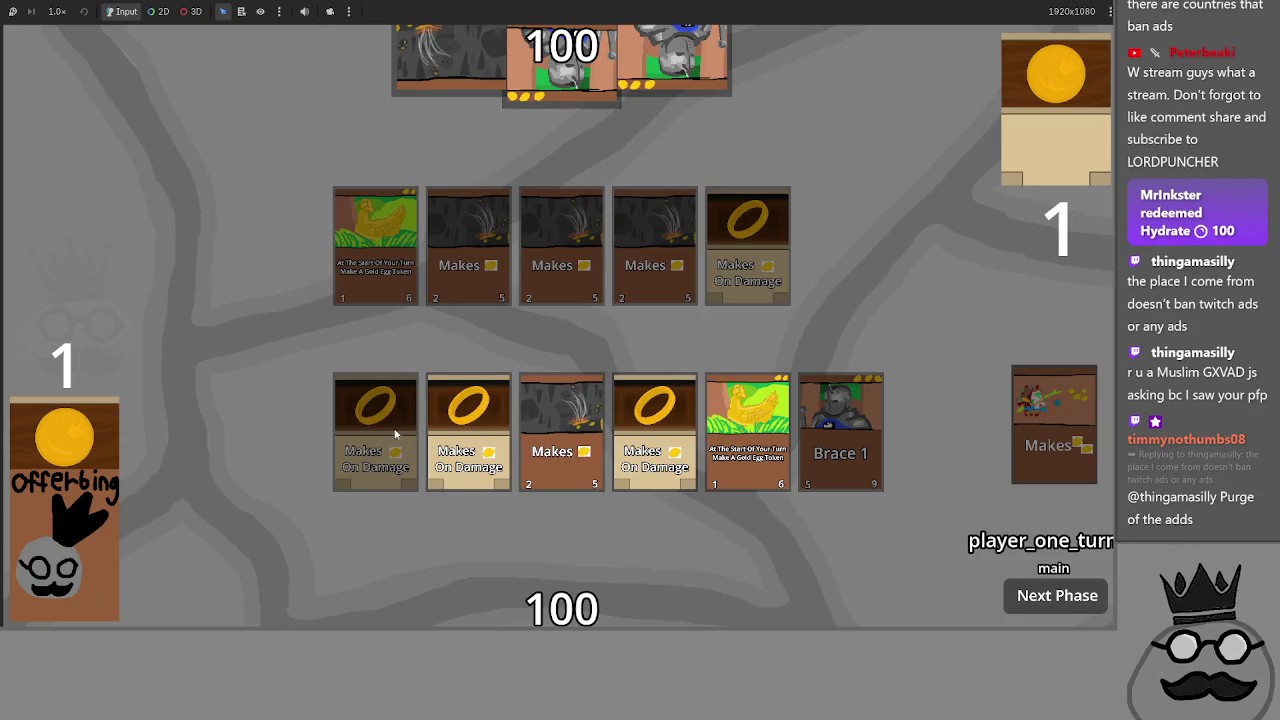
click(677, 486)
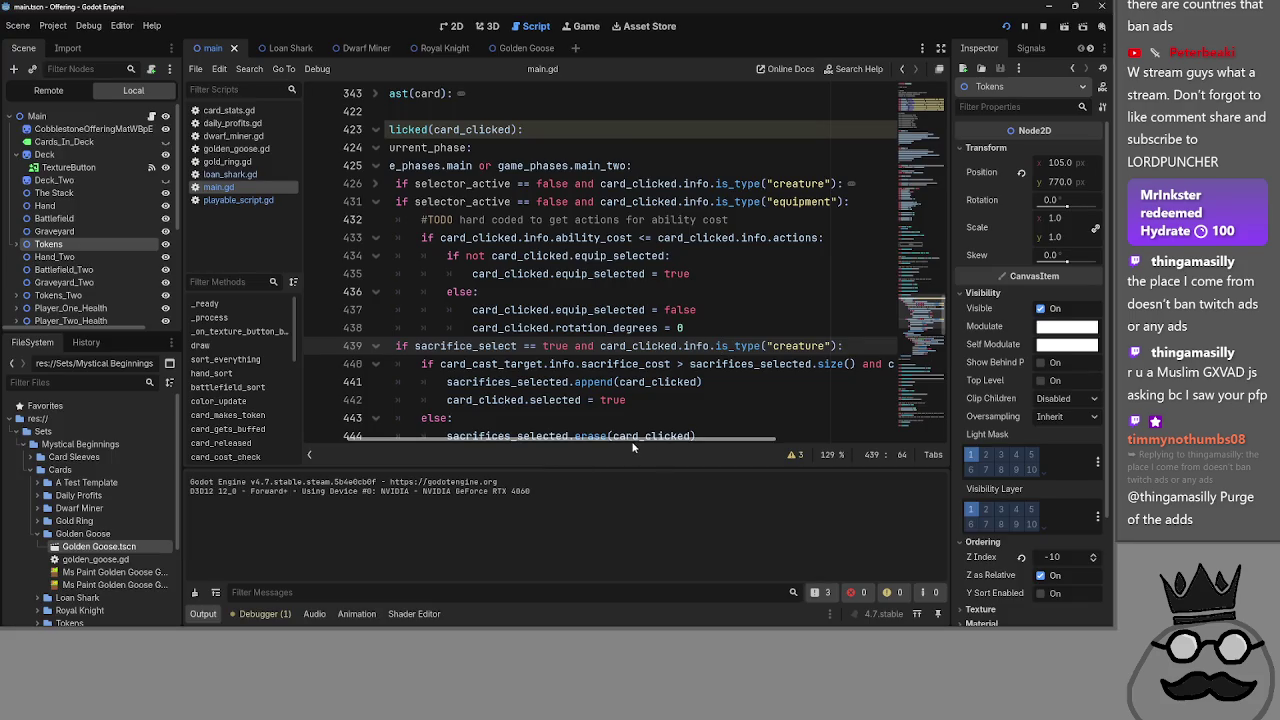
mouse_move(585, 446)
mouse_down()
mouse_move(601, 446)
mouse_move(585, 451)
mouse_up()
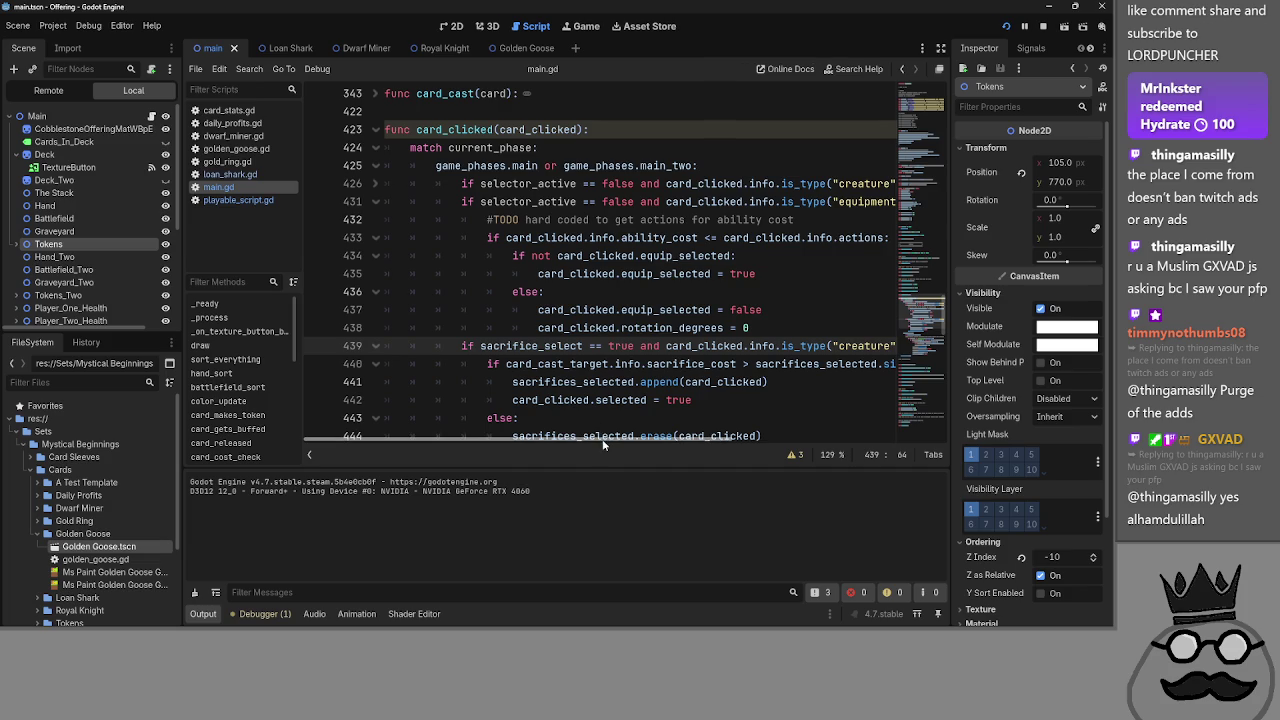
click(752, 290)
key(Down)
key(Down)
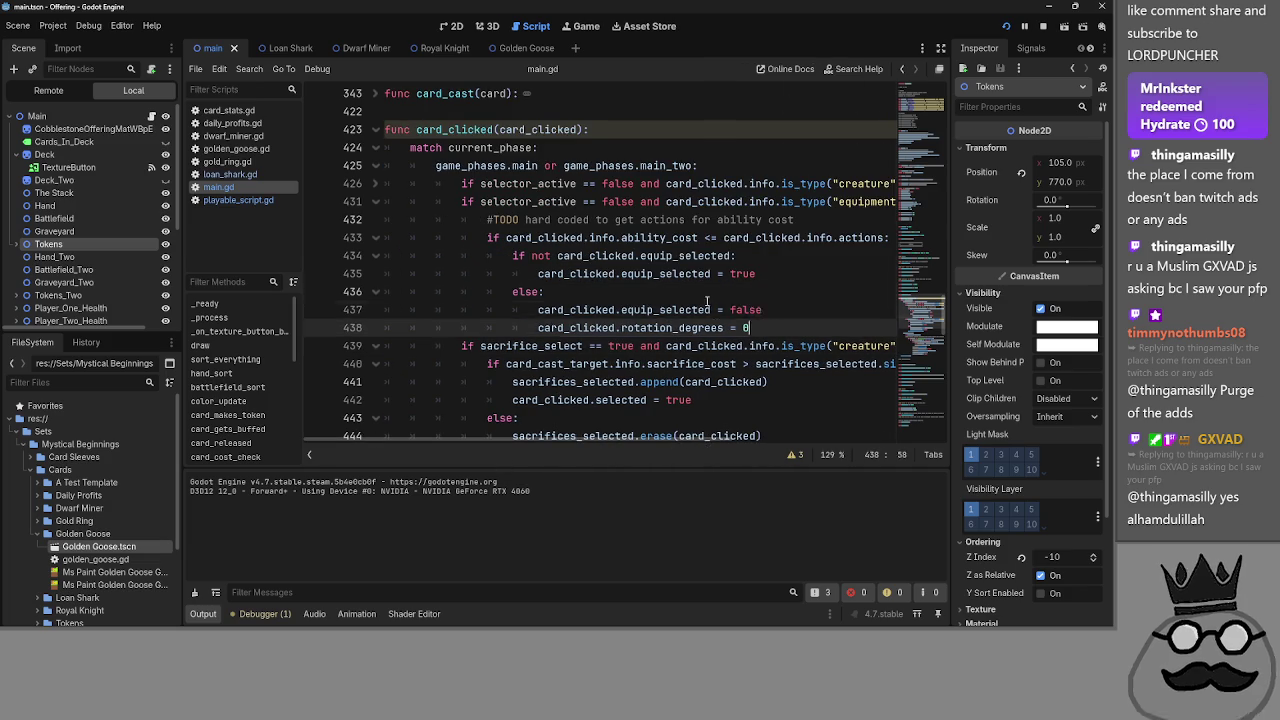
key(shift+Up)
key(shift+Up)
key(shift+Up)
key(shift+Down)
key(shift+Down)
key(shift+Down)
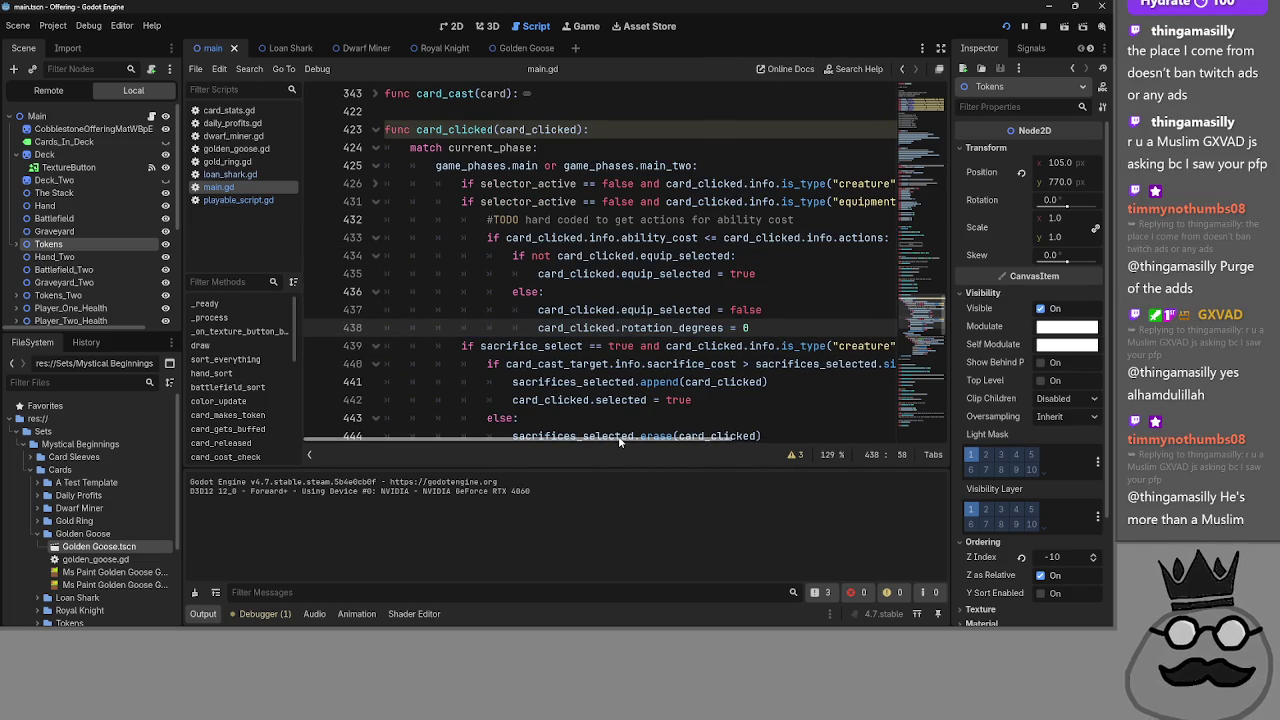
mouse_move(608, 440)
mouse_down()
mouse_move(646, 437)
mouse_move(633, 437)
mouse_up()
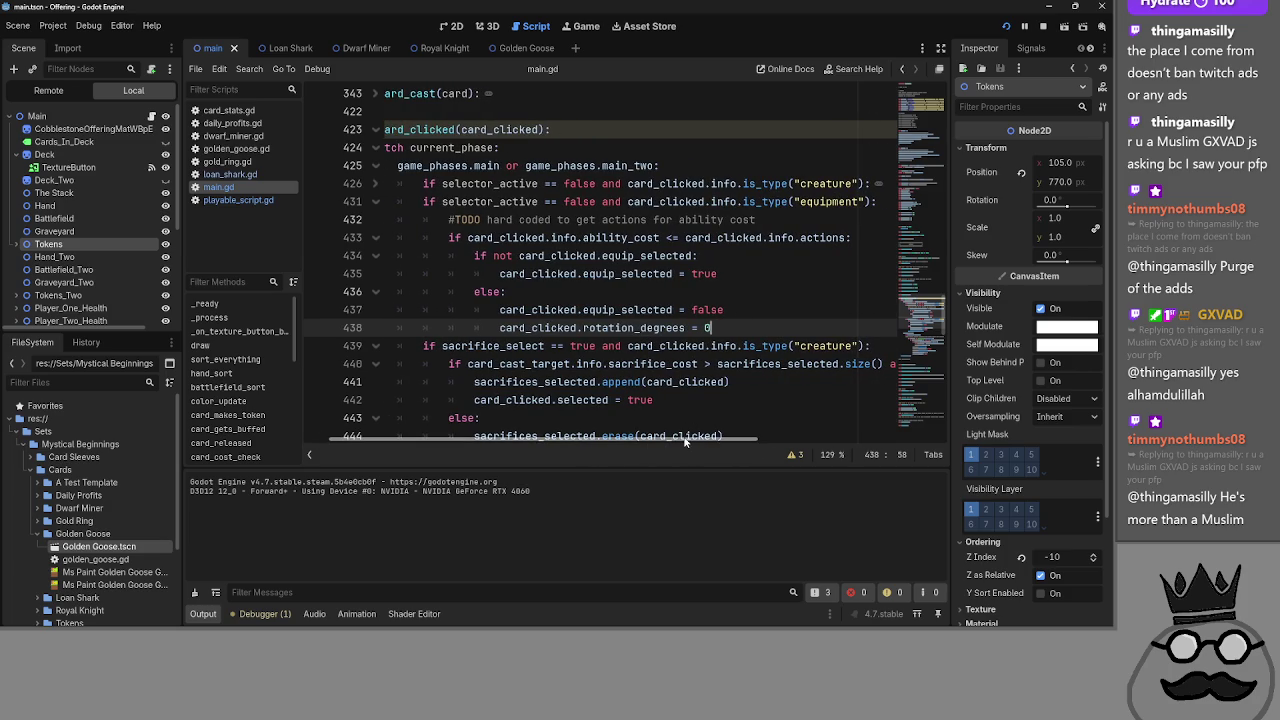
mouse_move(688, 437)
mouse_down()
mouse_move(658, 437)
mouse_move(689, 437)
mouse_up()
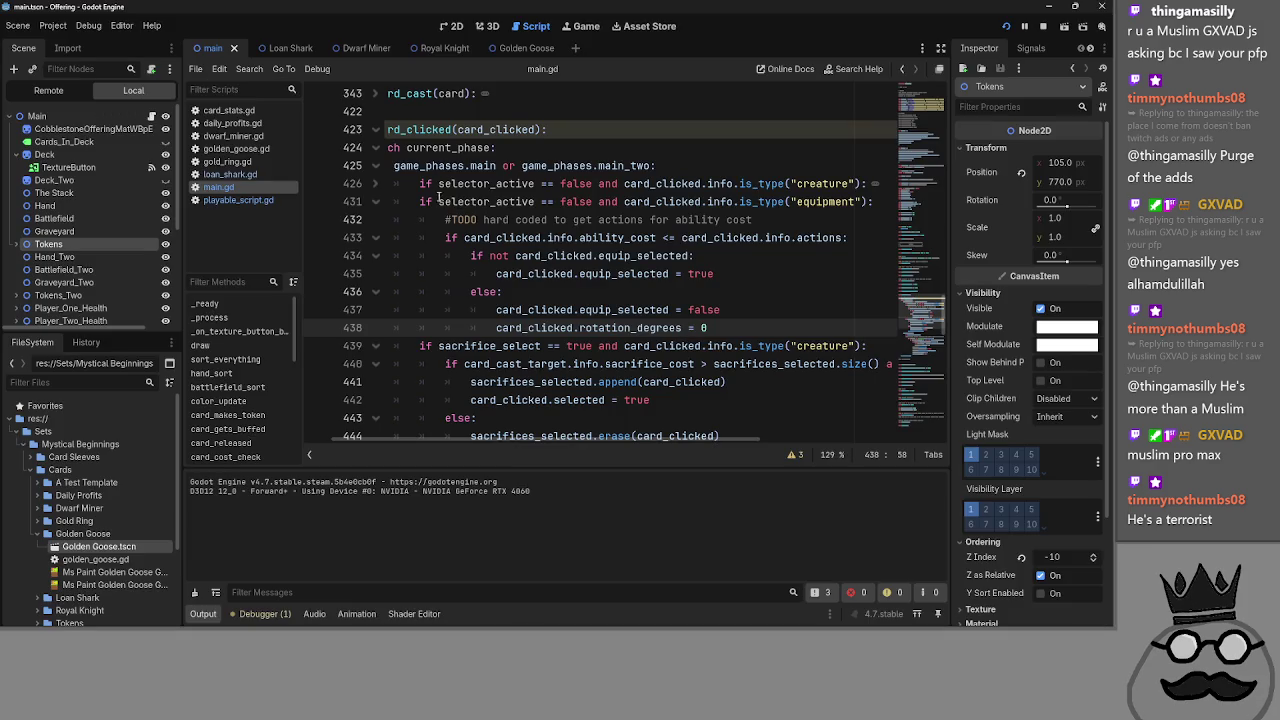
- Check the uses of selector_active, card_clicked and equipment on line 431 and the TODO comment
double_click(440, 201)
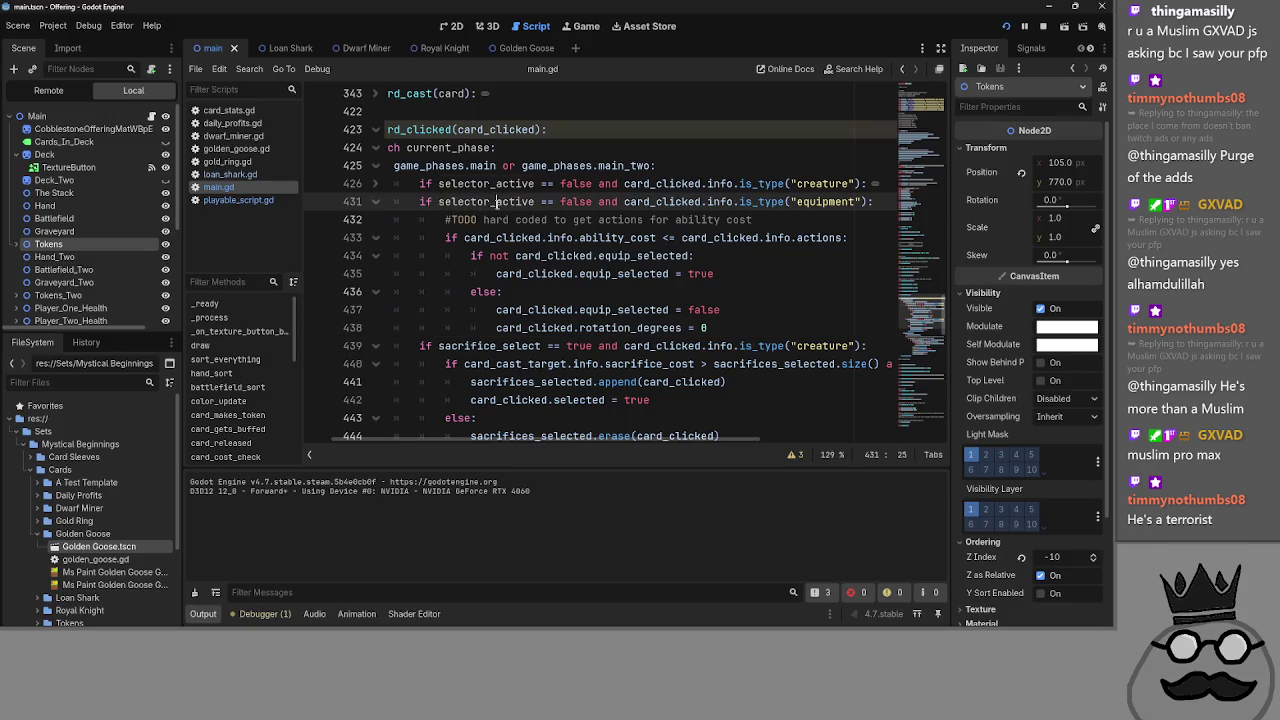
click(675, 201)
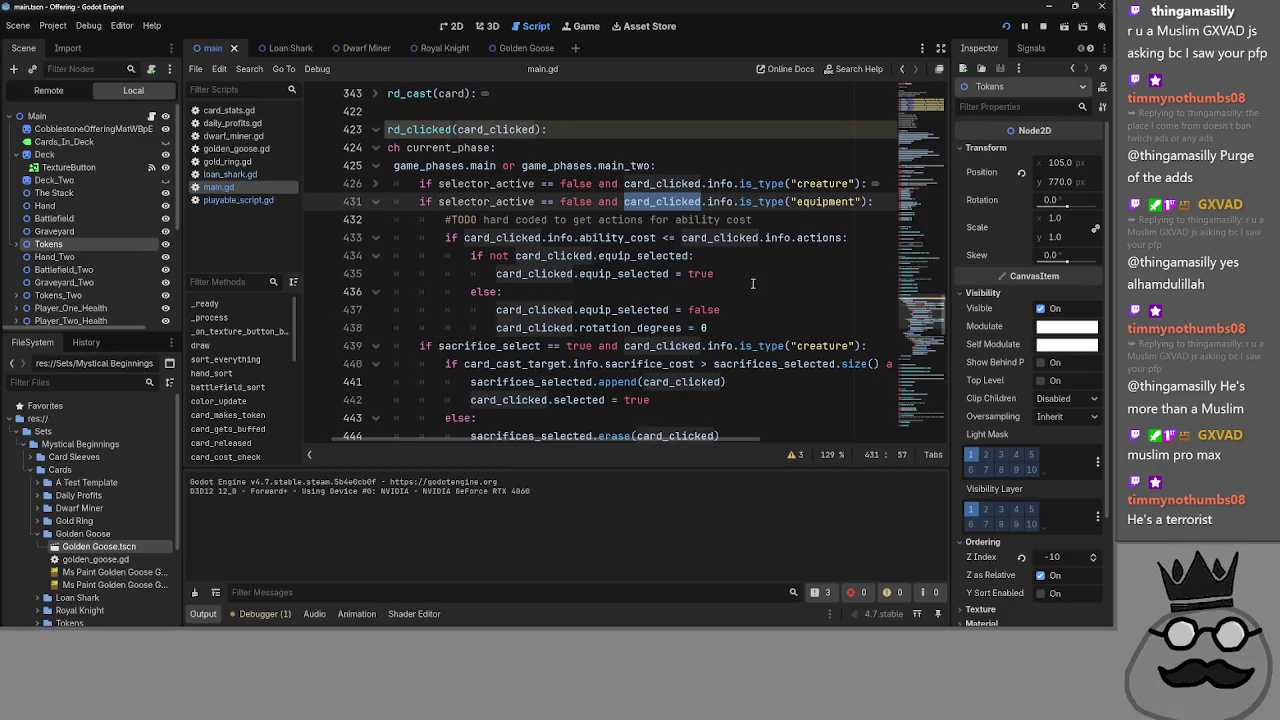
double_click(480, 201)
double_click(662, 201)
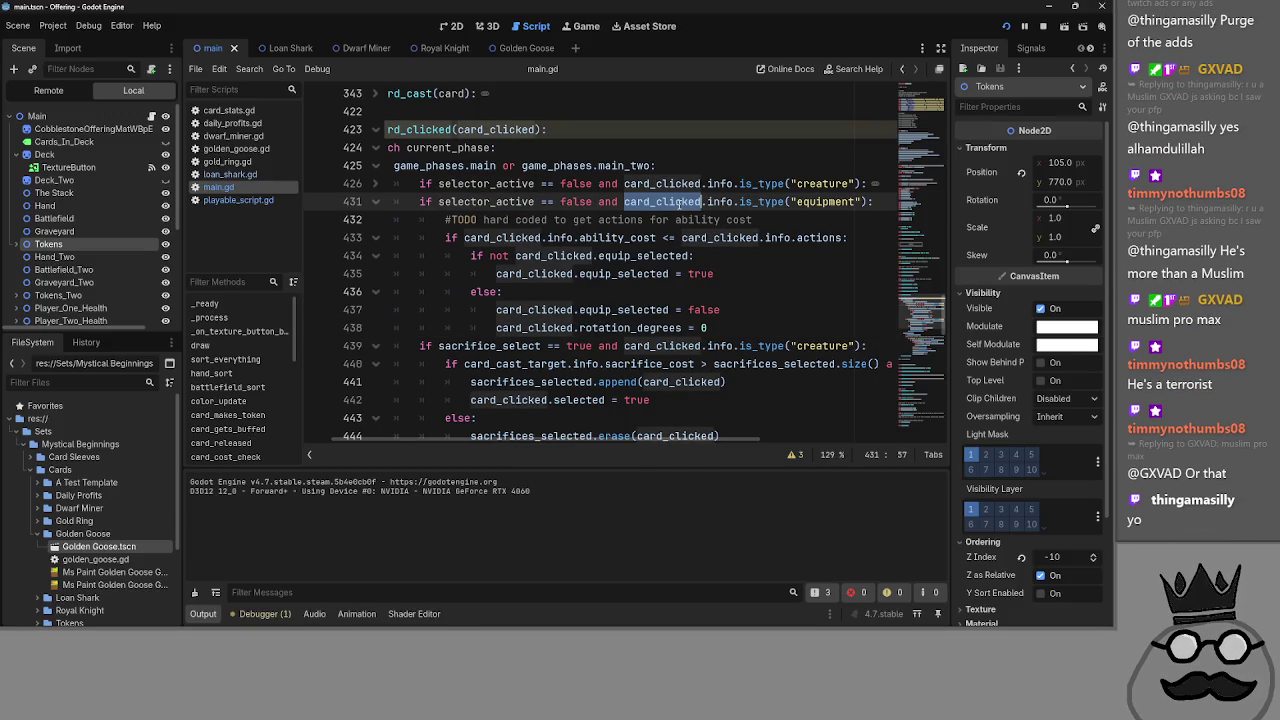
double_click(820, 201)
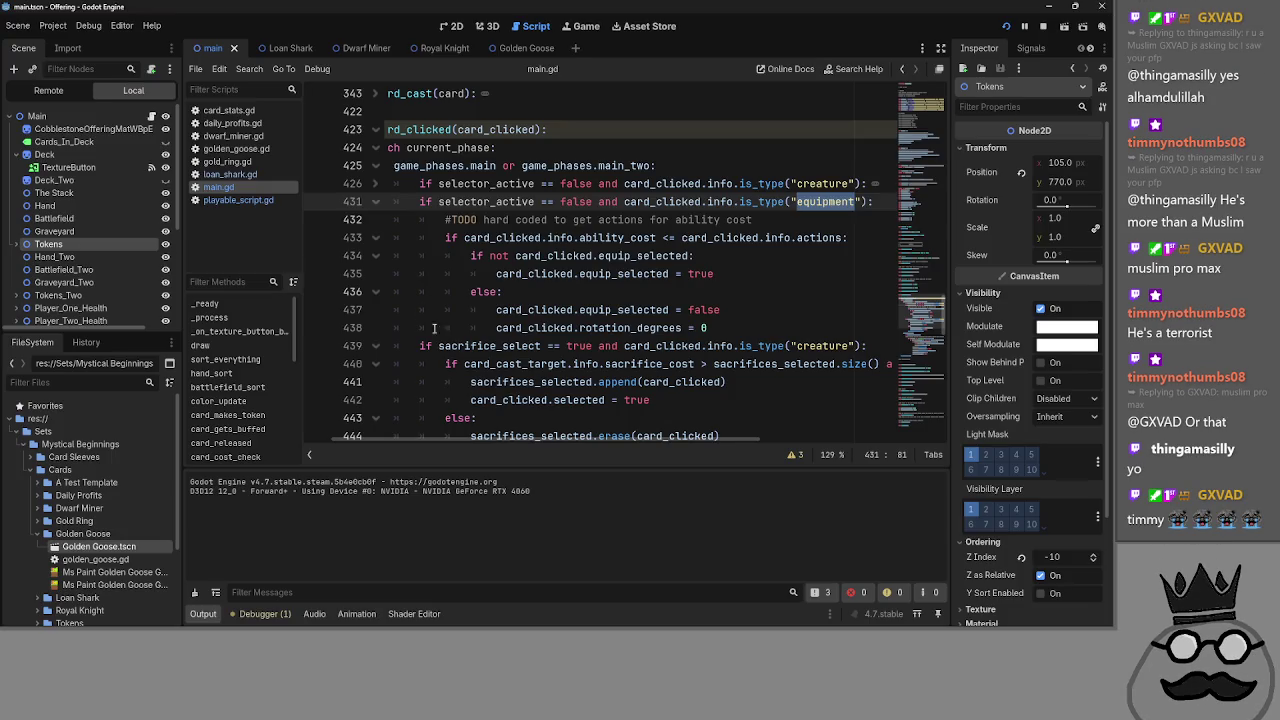
click(446, 220)
drag(446, 220, 754, 220)
click(780, 223)
- Inspect ability_cost and equip_selected on lines 433–437, then open playable_script.gd
click(604, 238)
double_click(615, 238)
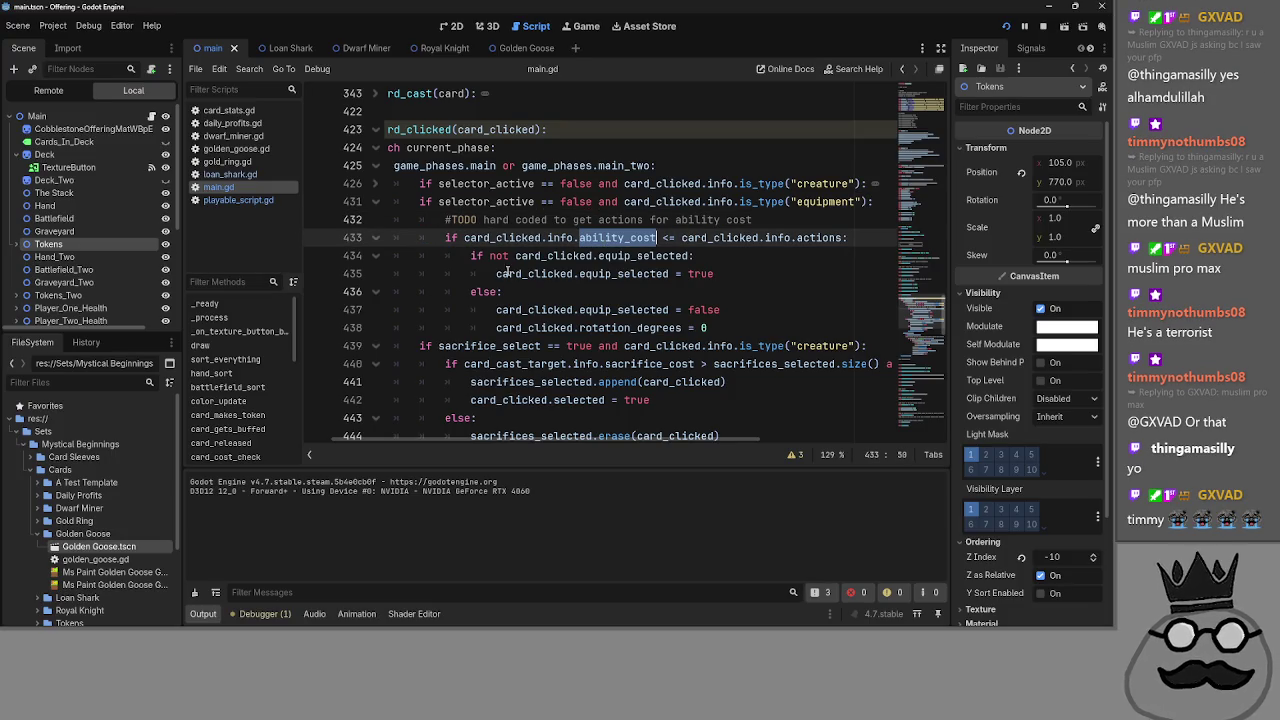
double_click(553, 256)
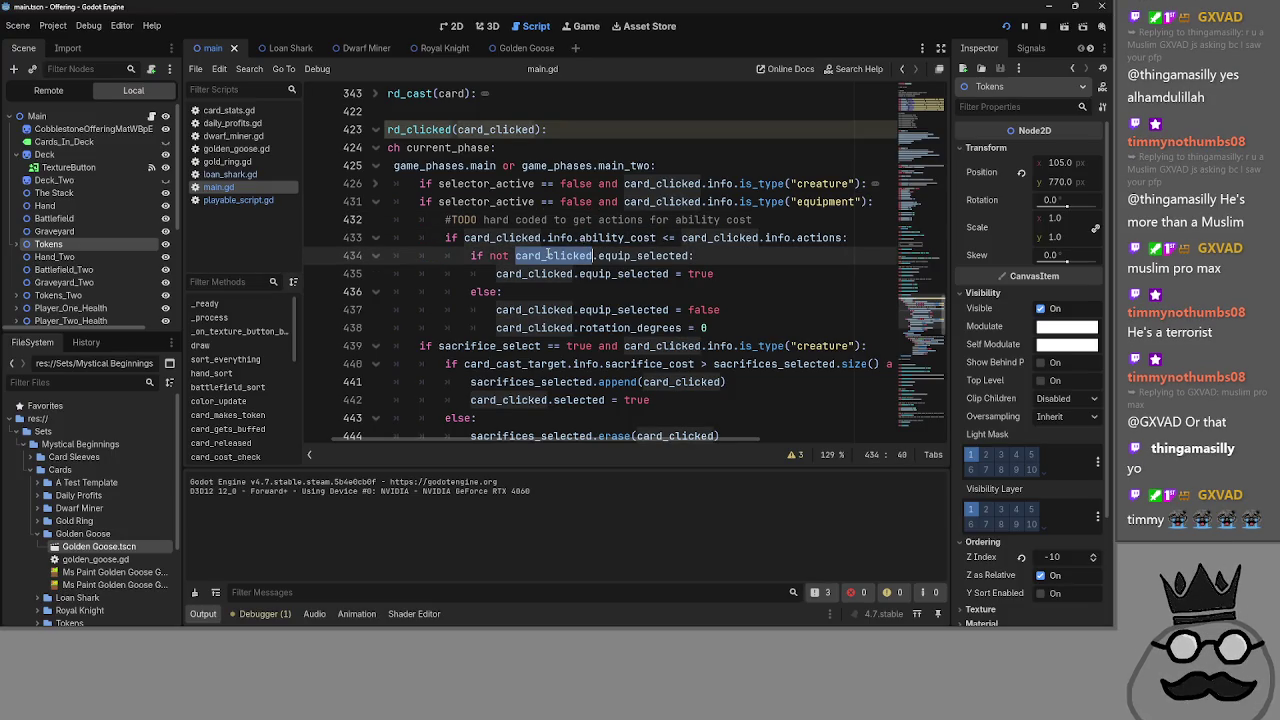
double_click(635, 256)
click(627, 274)
double_click(622, 310)
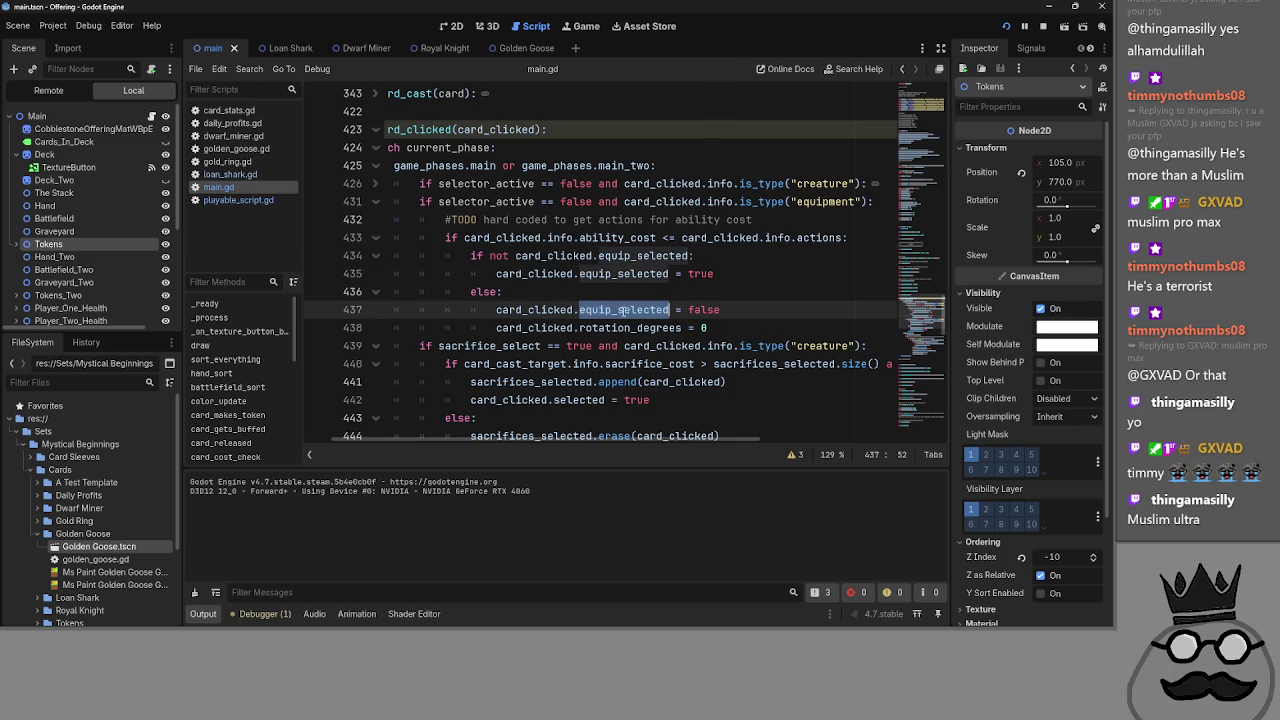
key(alt+Tab)
key(alt+Tab)
click(579, 318)
- Open playable_script.gd, expand _process on line 41, and briefly check the running game
click(238, 200)
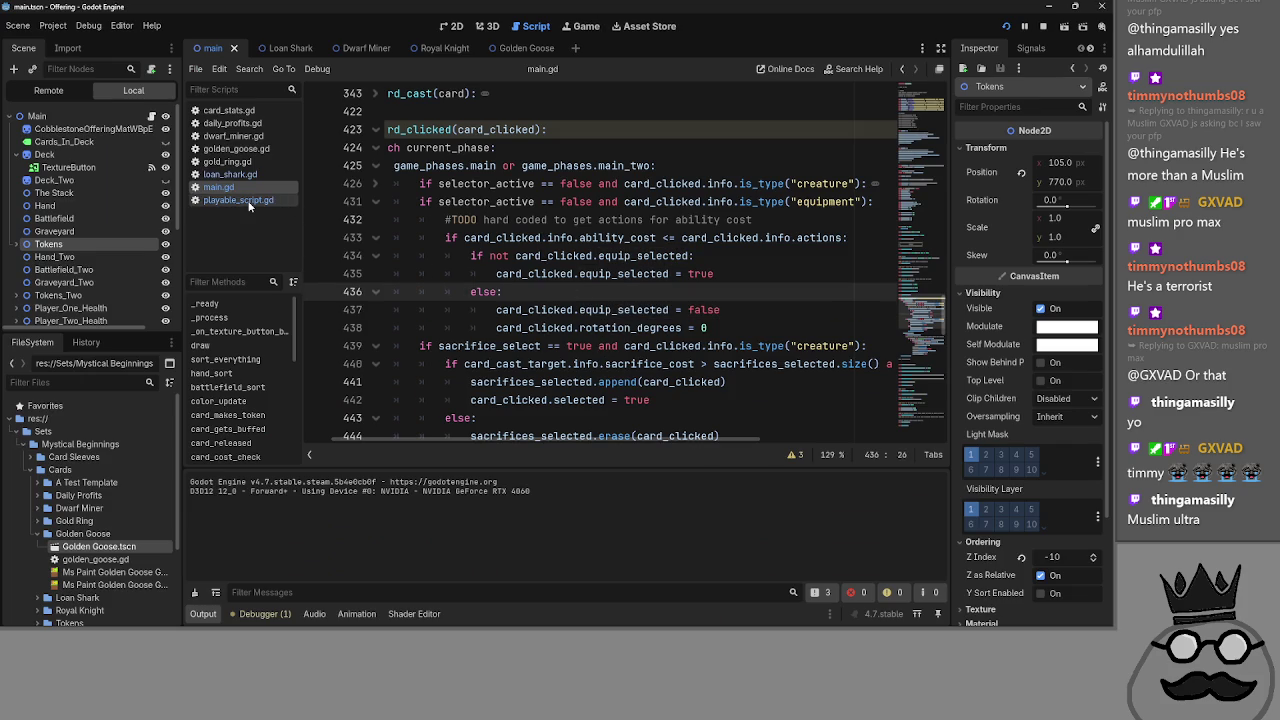
scroll(488, 281, up, 6)
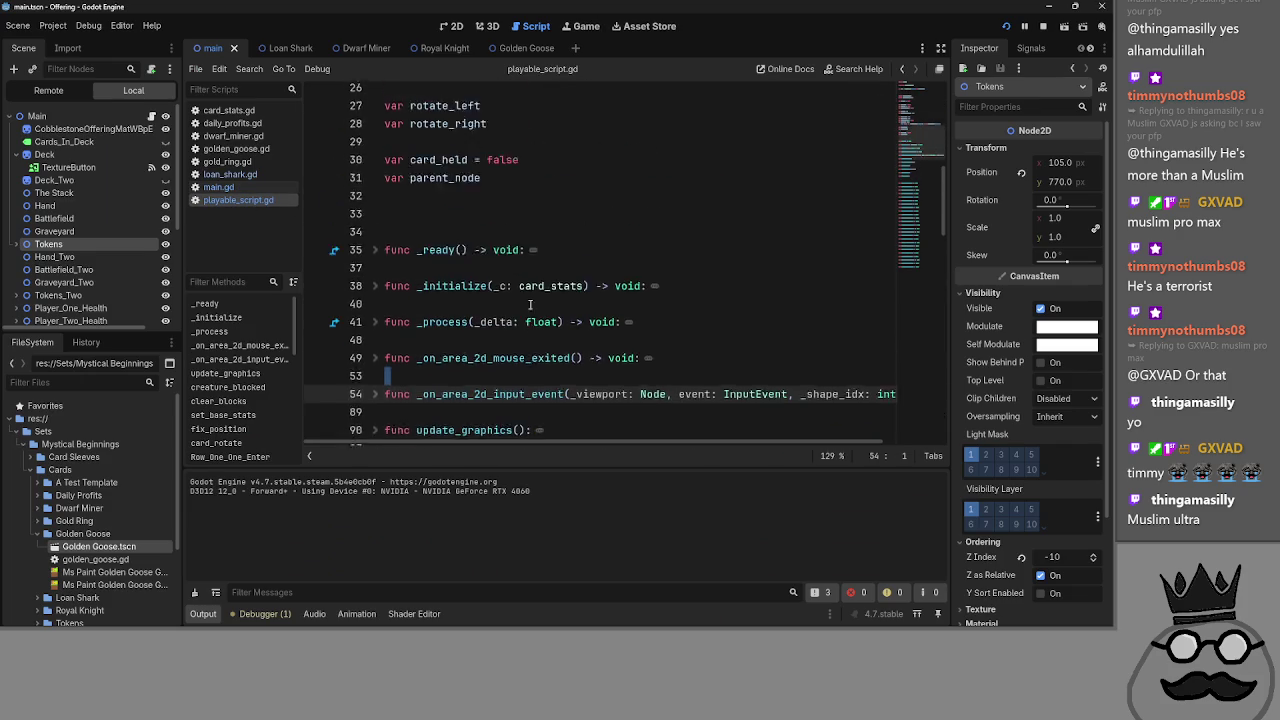
click(380, 346)
key(alt+Tab)
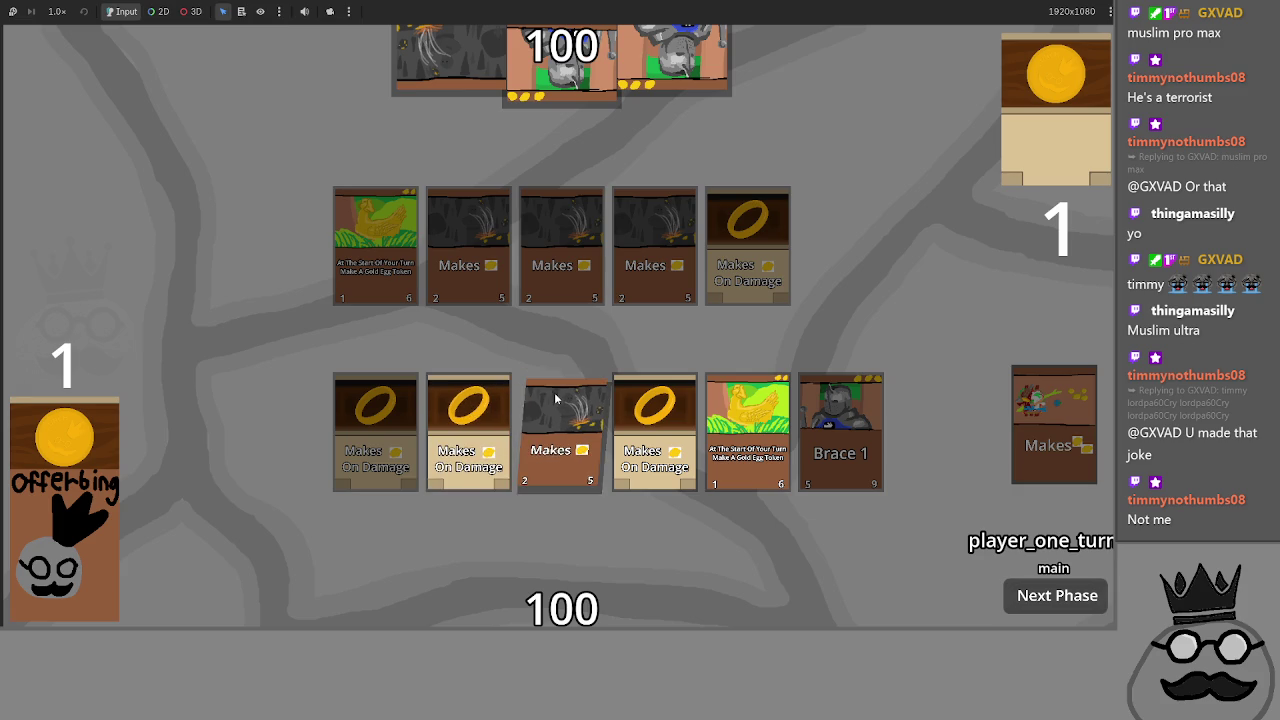
key(alt+Tab)
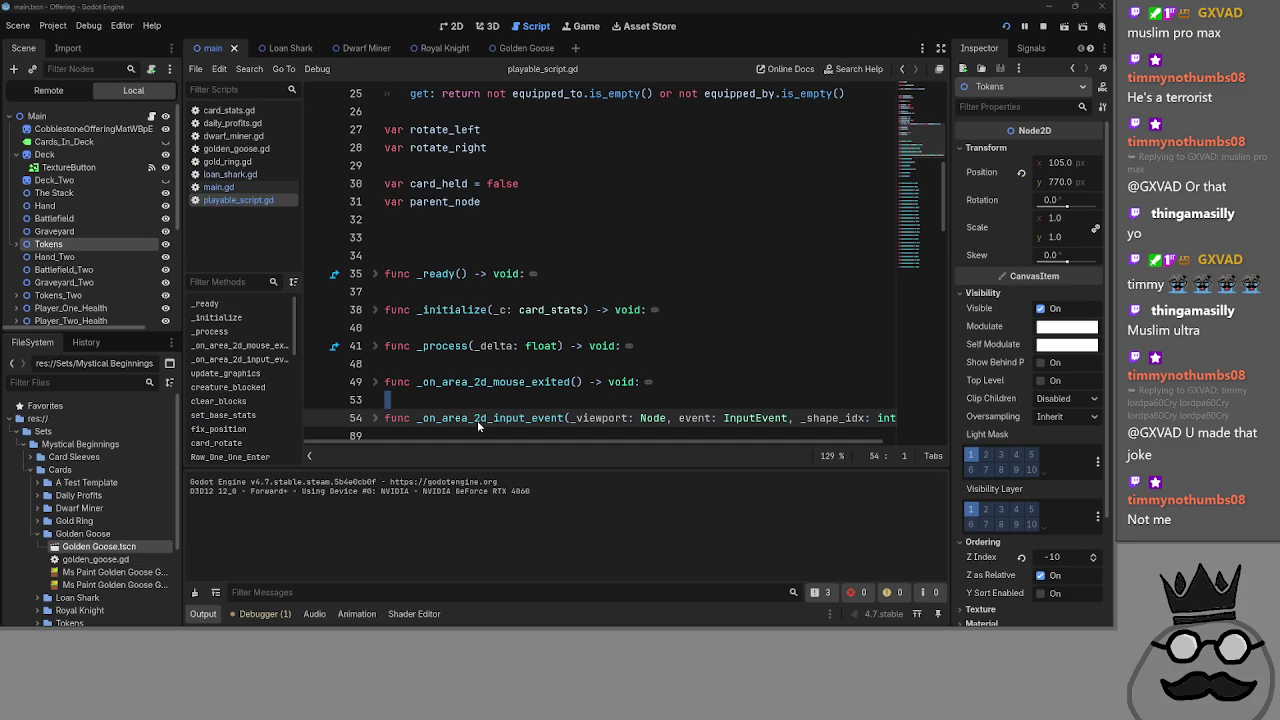
- Highlight the equip_selected declaration on line 23, refold _process, and return to main.gd
scroll(437, 311, down, 1)
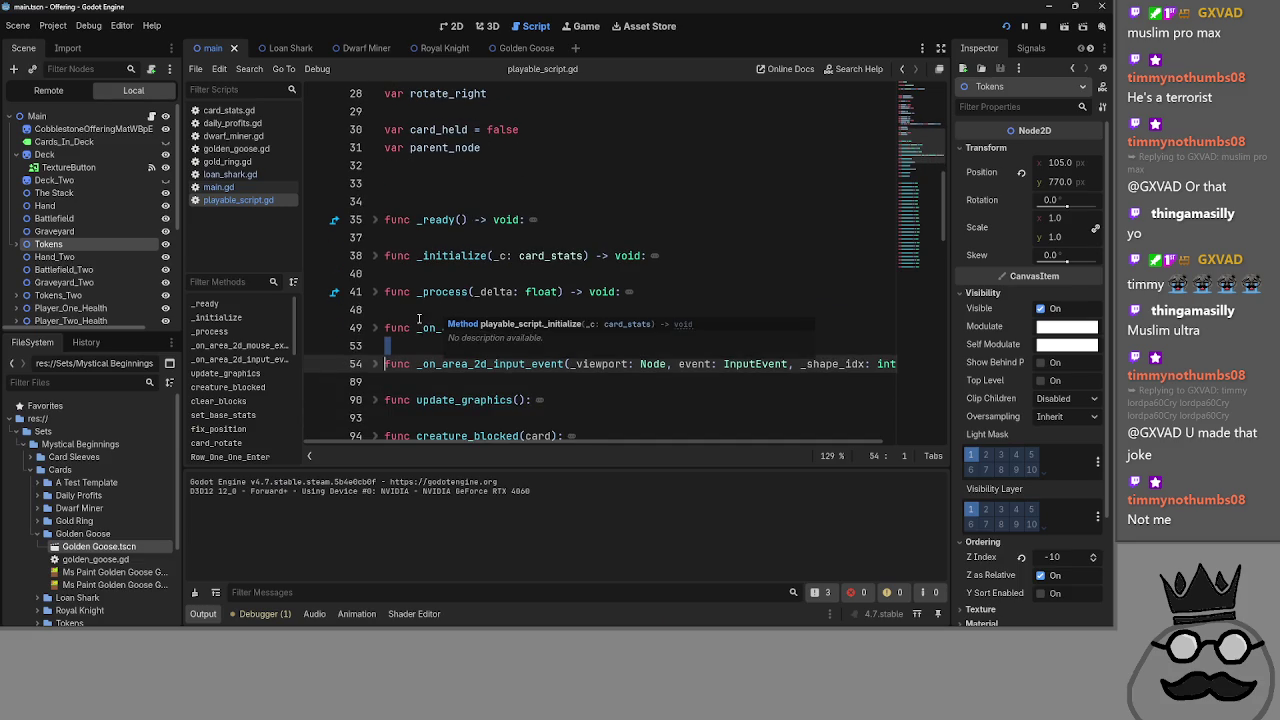
scroll(419, 311, up, 4)
scroll(419, 311, up, 2)
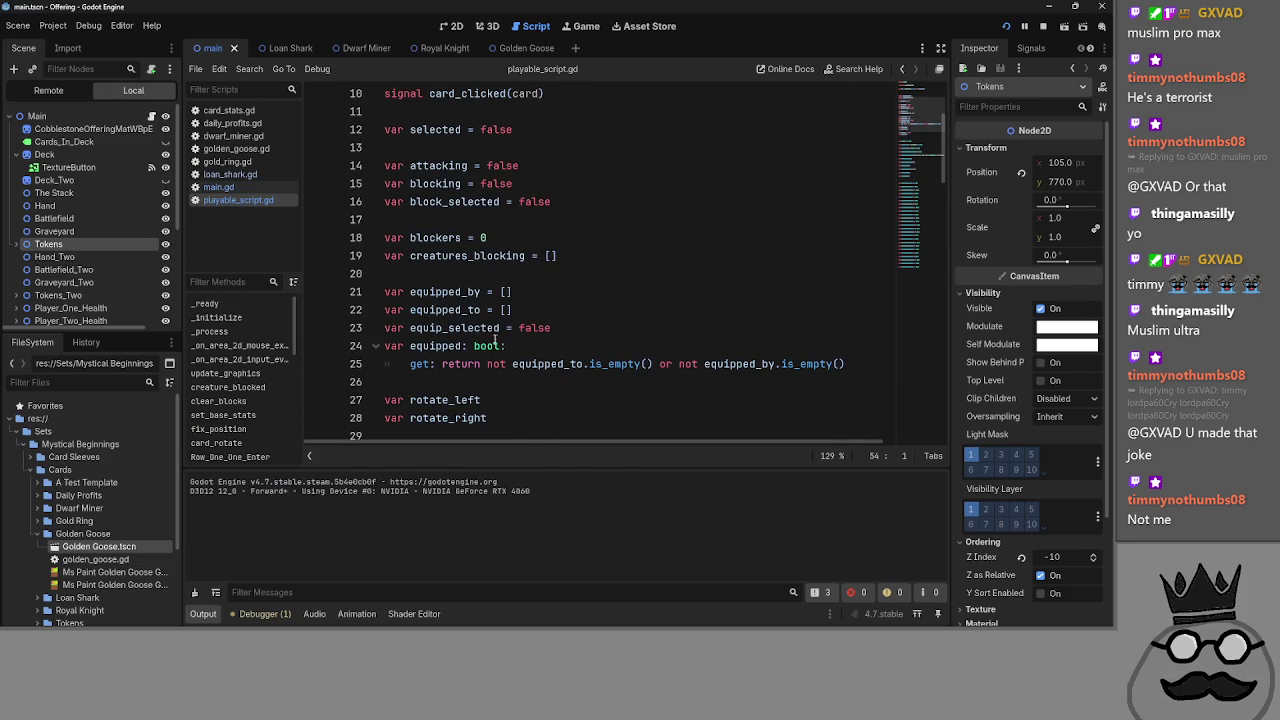
double_click(465, 328)
scroll(376, 231, down, 7)
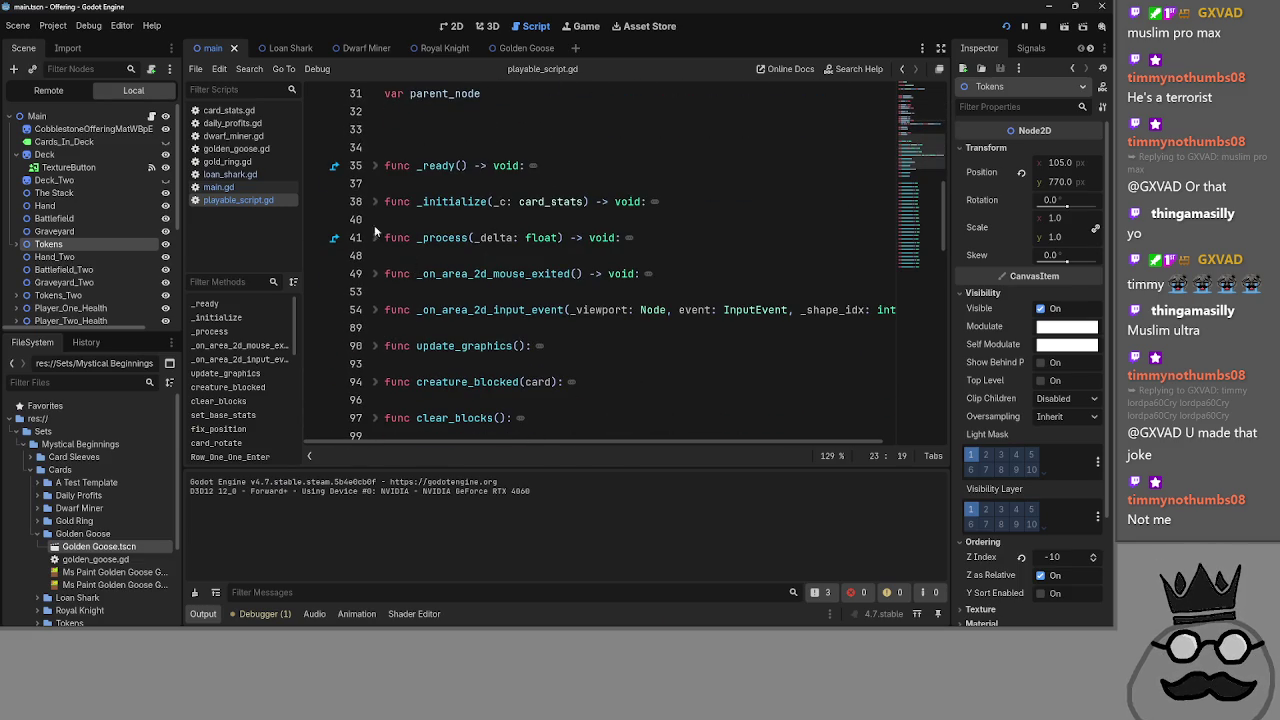
click(378, 240)
click(380, 244)
click(241, 188)
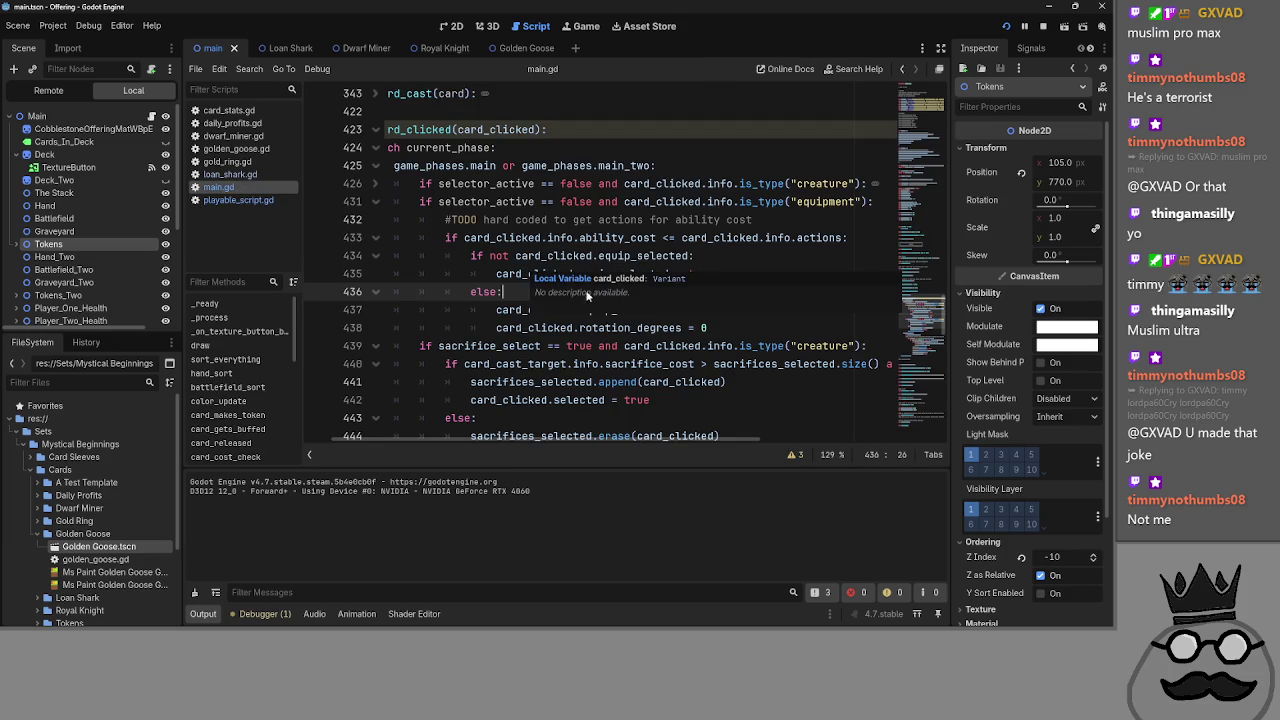
- Inspect the else branch around lines 434–436 of card_clicked in main.gd
scroll(505, 440, left, 2)
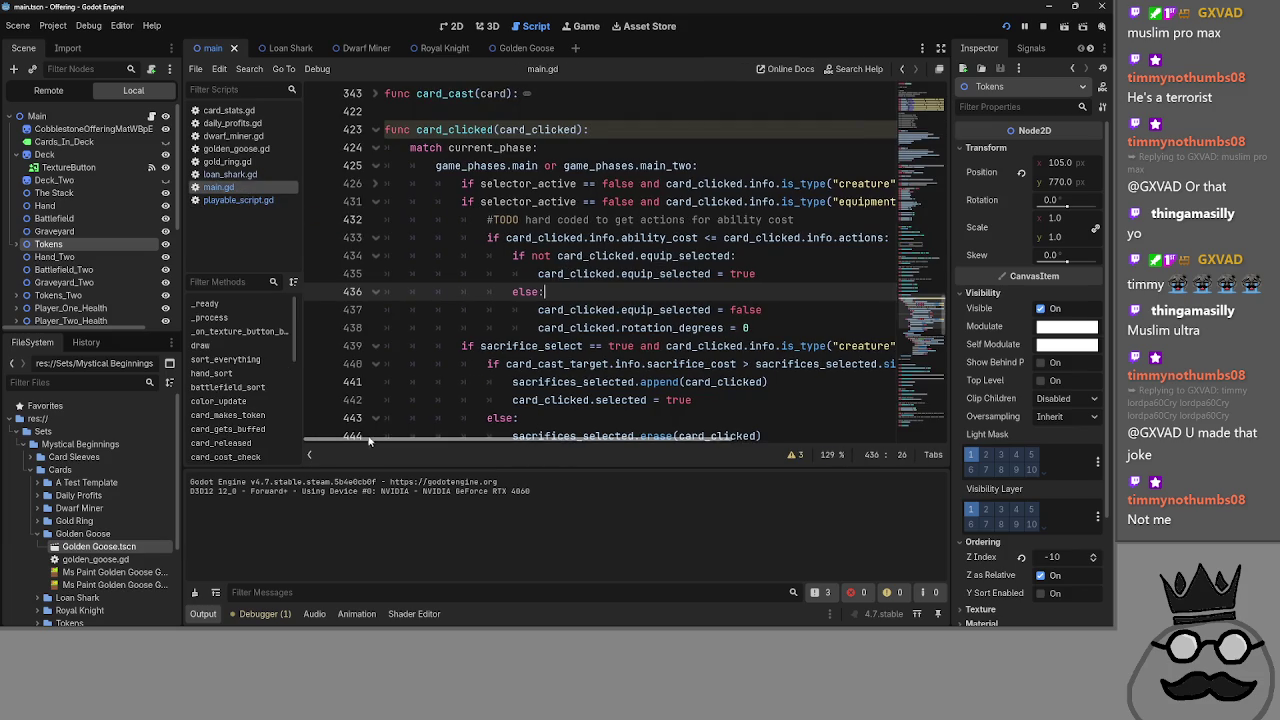
click(779, 280)
click(783, 262)
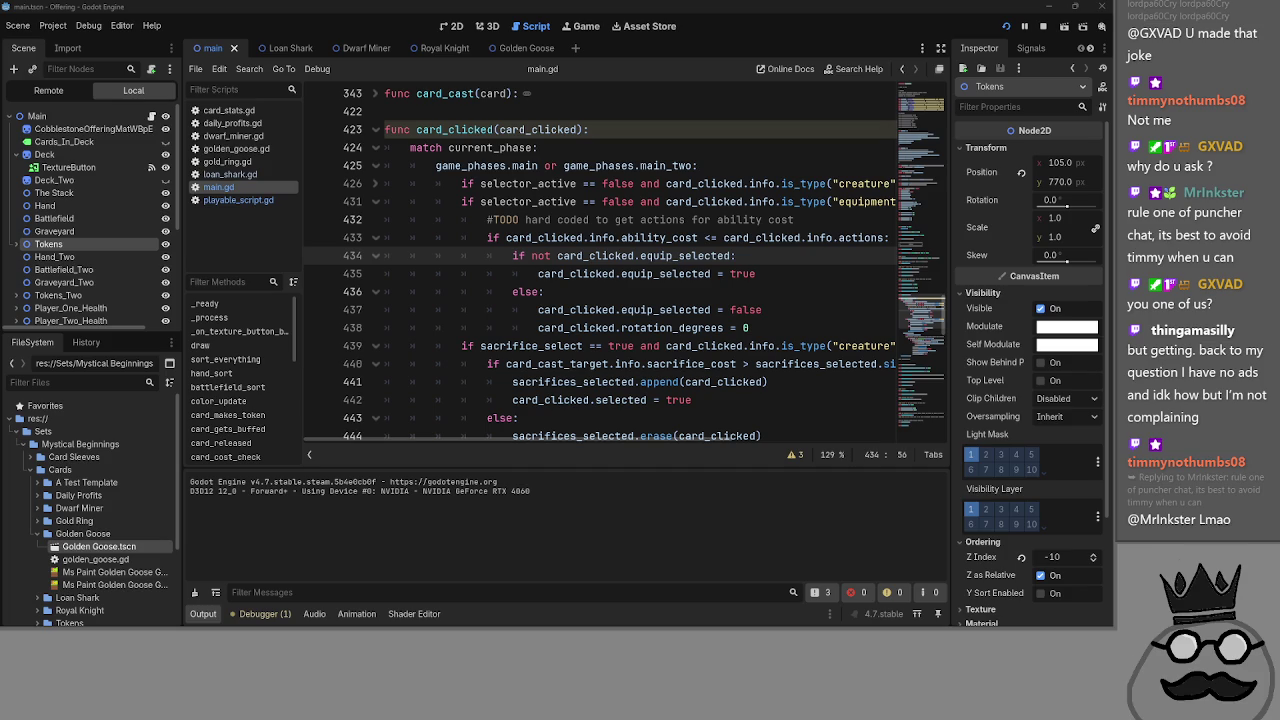
mouse_move(597, 368)
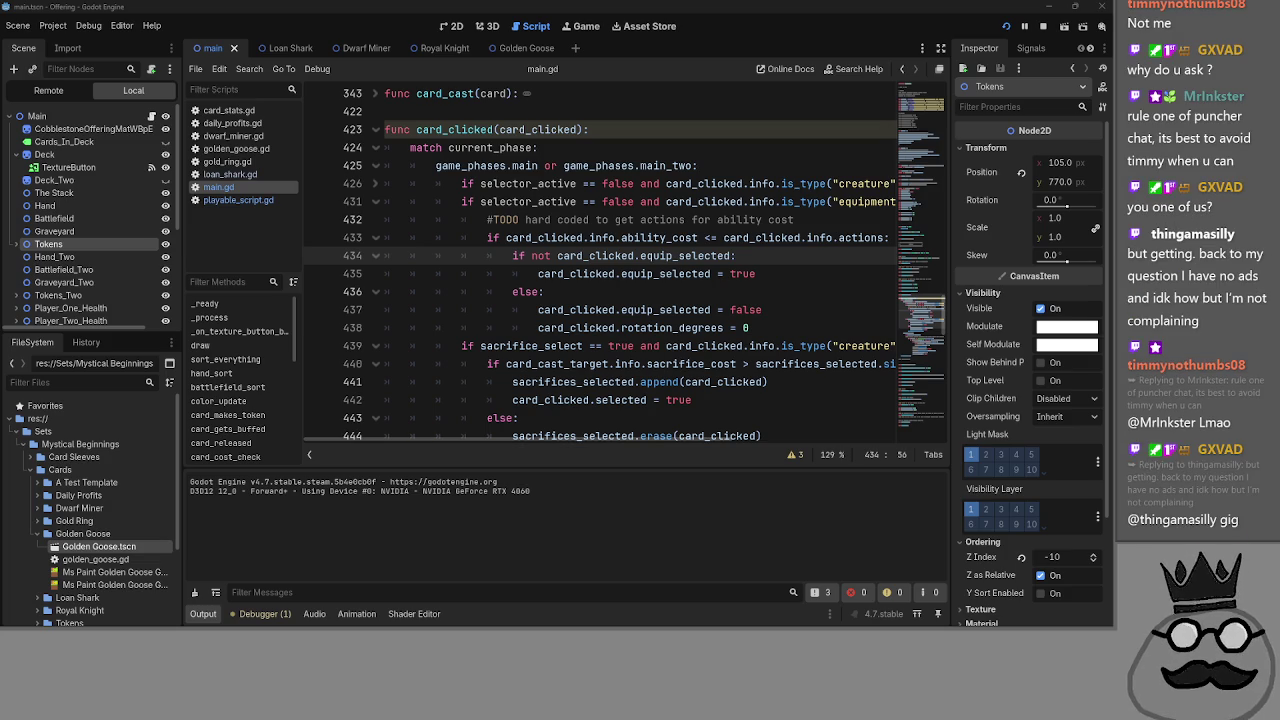
click(642, 291)
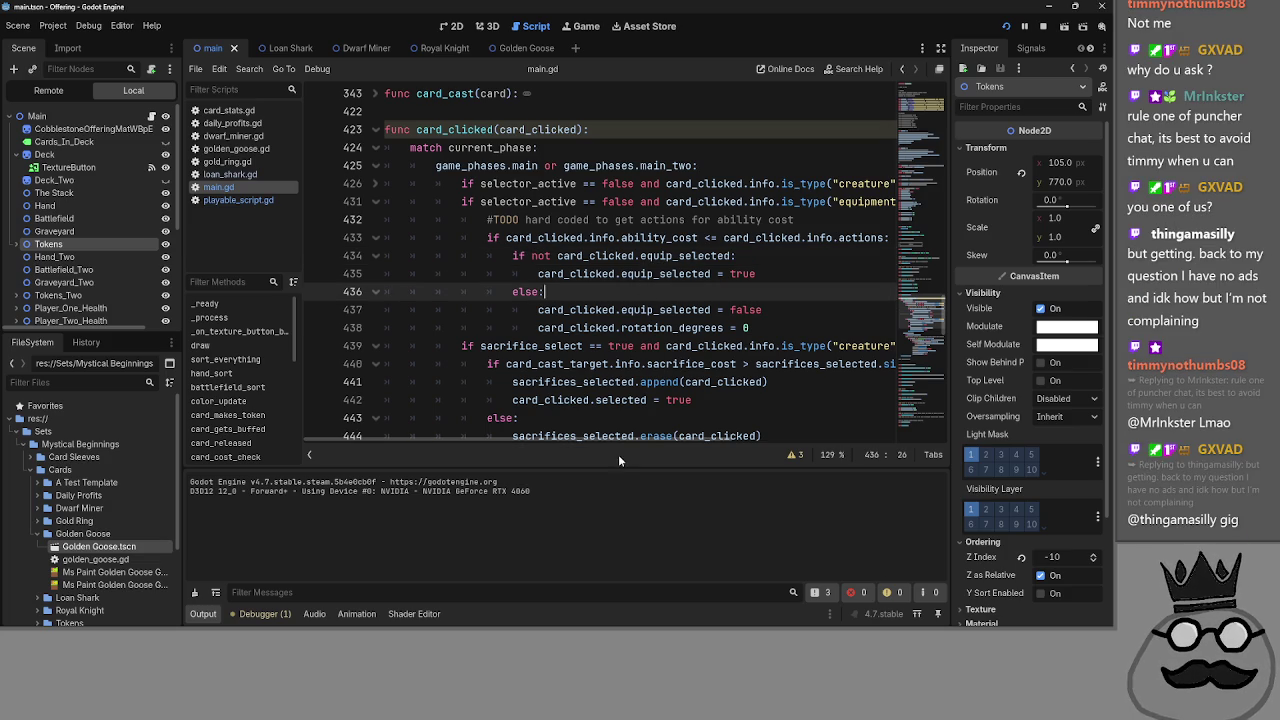
mouse_move(606, 443)
mouse_down()
mouse_move(800, 443)
mouse_move(463, 440)
mouse_up()
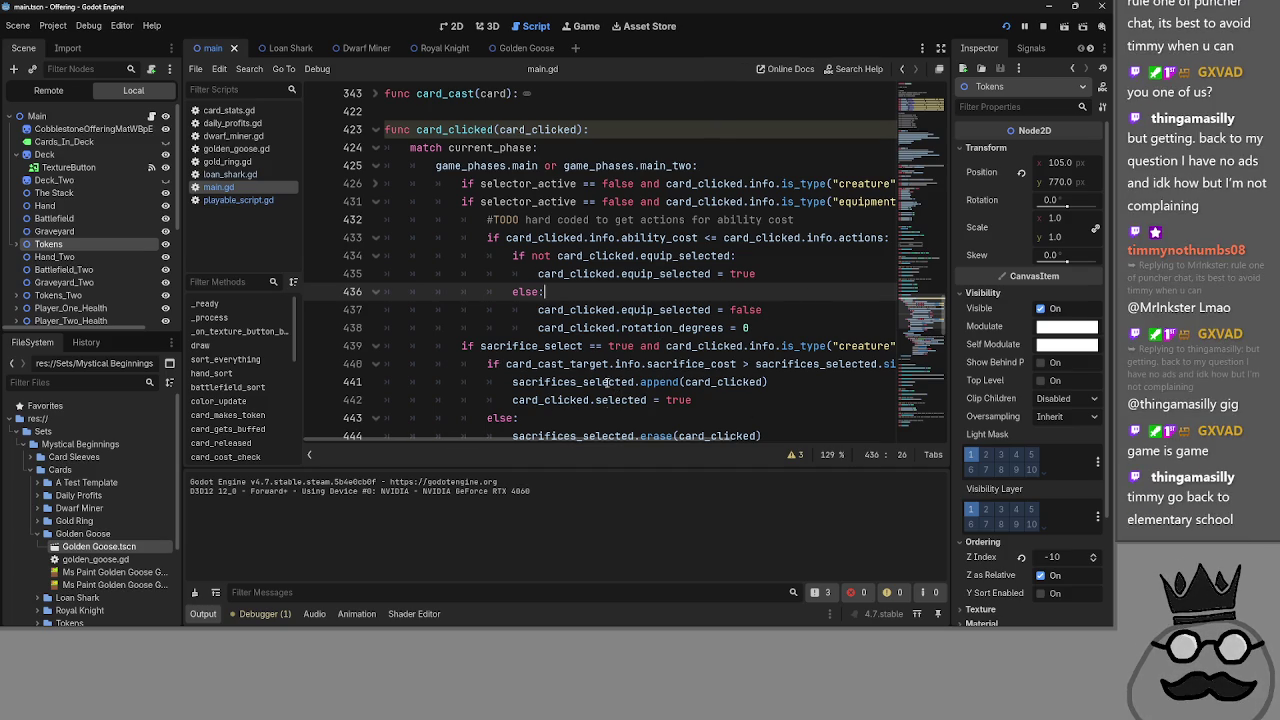
- Collapse the sacrifice block at line 439 and the game_phases.block branch, then switch to playable_script.gd
scroll(565, 441, right, 2)
scroll(717, 441, left, 2)
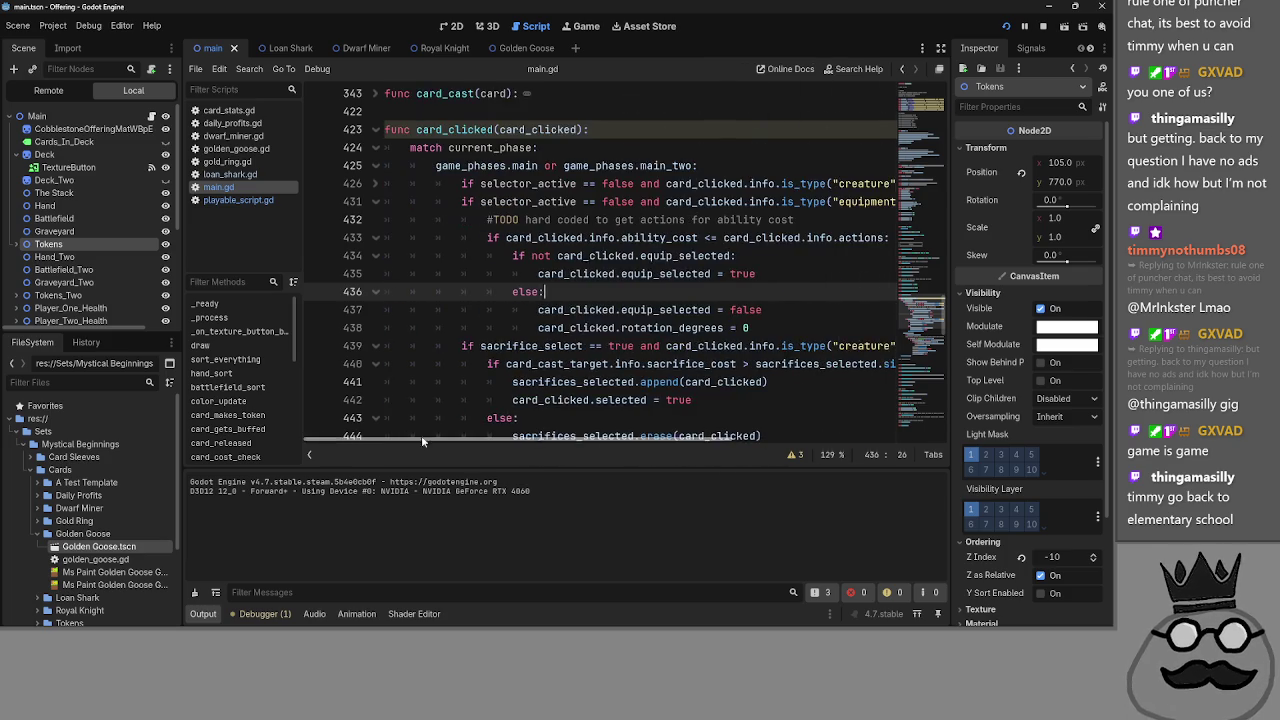
scroll(642, 371, down, 1)
scroll(642, 371, down, 1)
scroll(500, 360, up, 2)
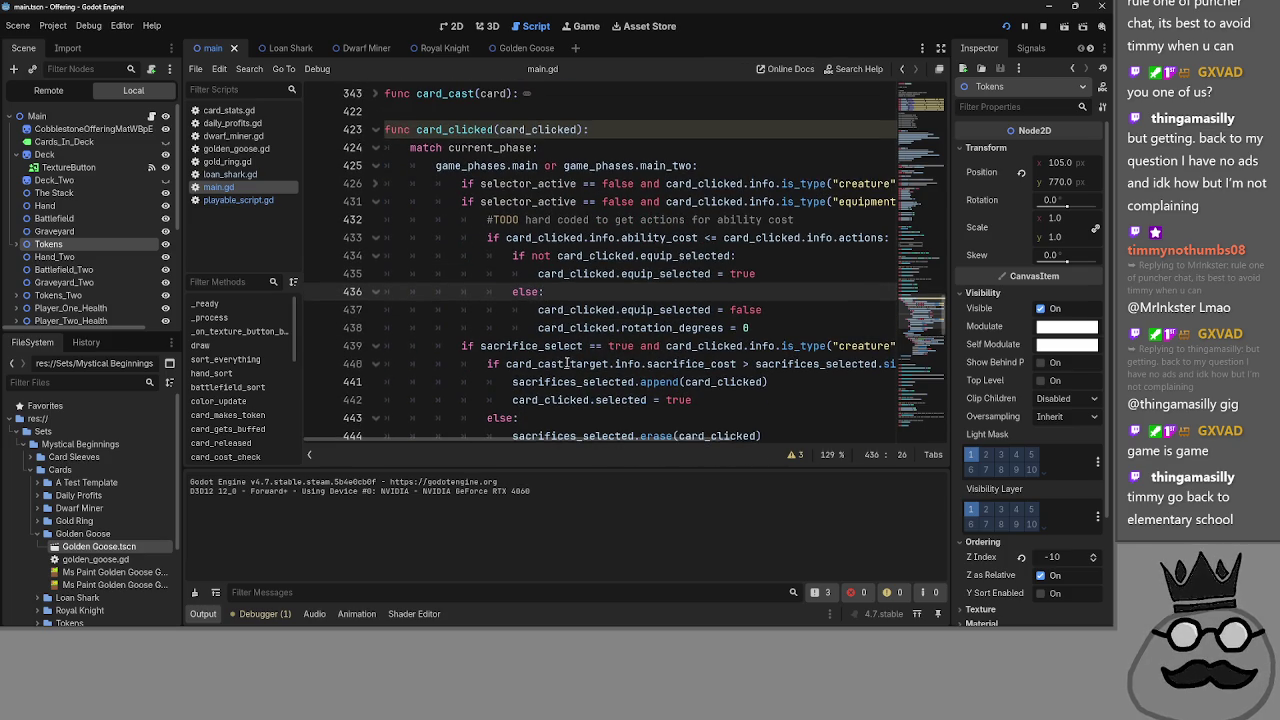
click(376, 346)
click(376, 364)
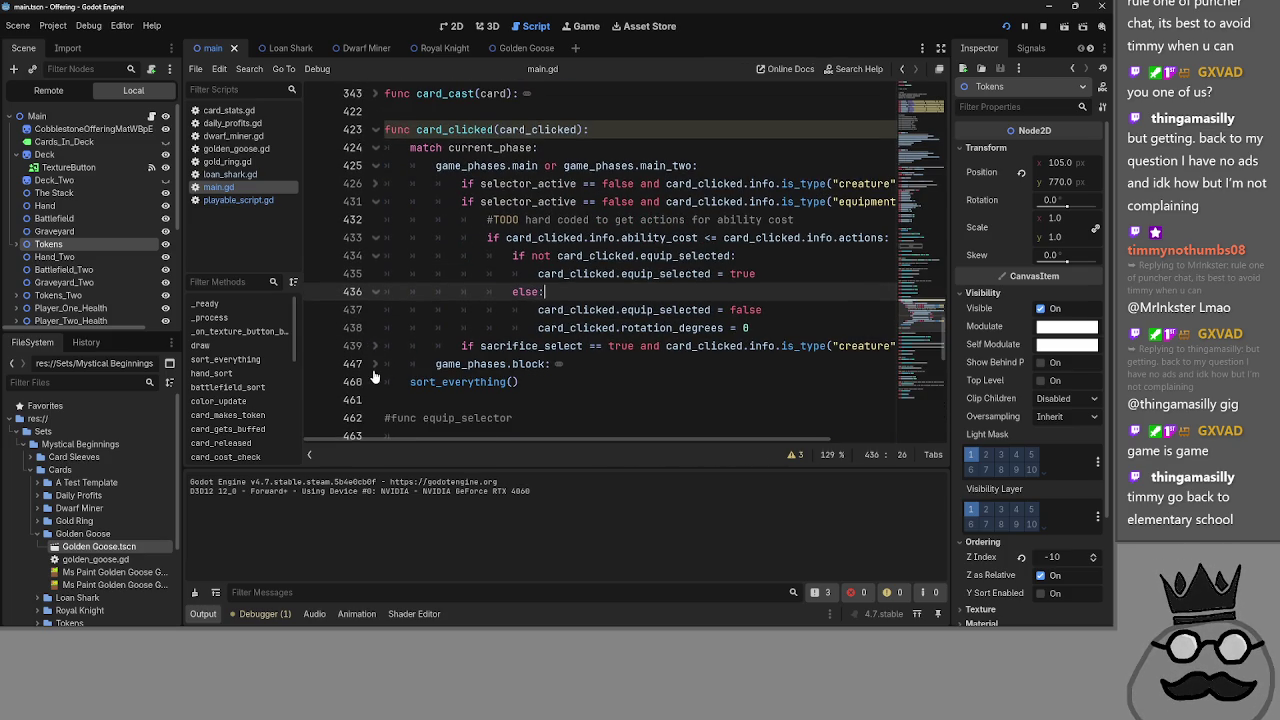
scroll(720, 405, up, 2)
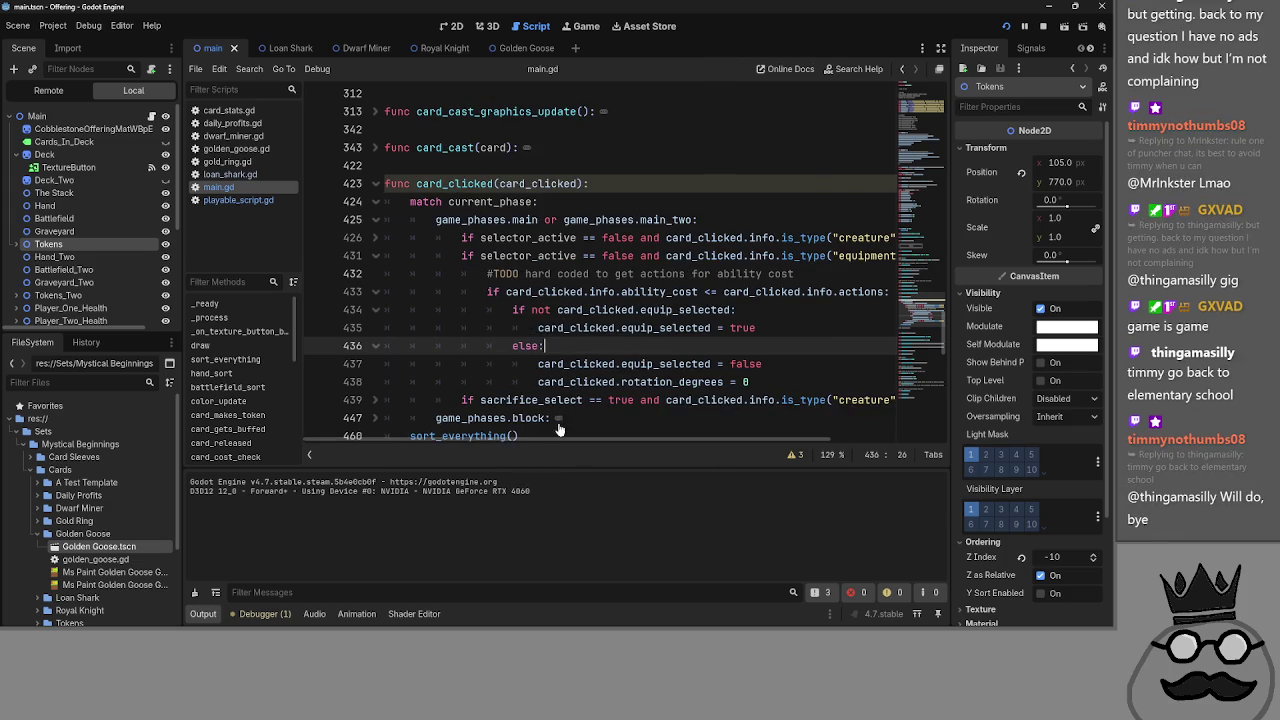
click(229, 201)
scroll(573, 337, down, 2)
- Unfold _on_area_2d_input_event and check its Battlefield branch, leaving it expanded
scroll(573, 337, up, 1)
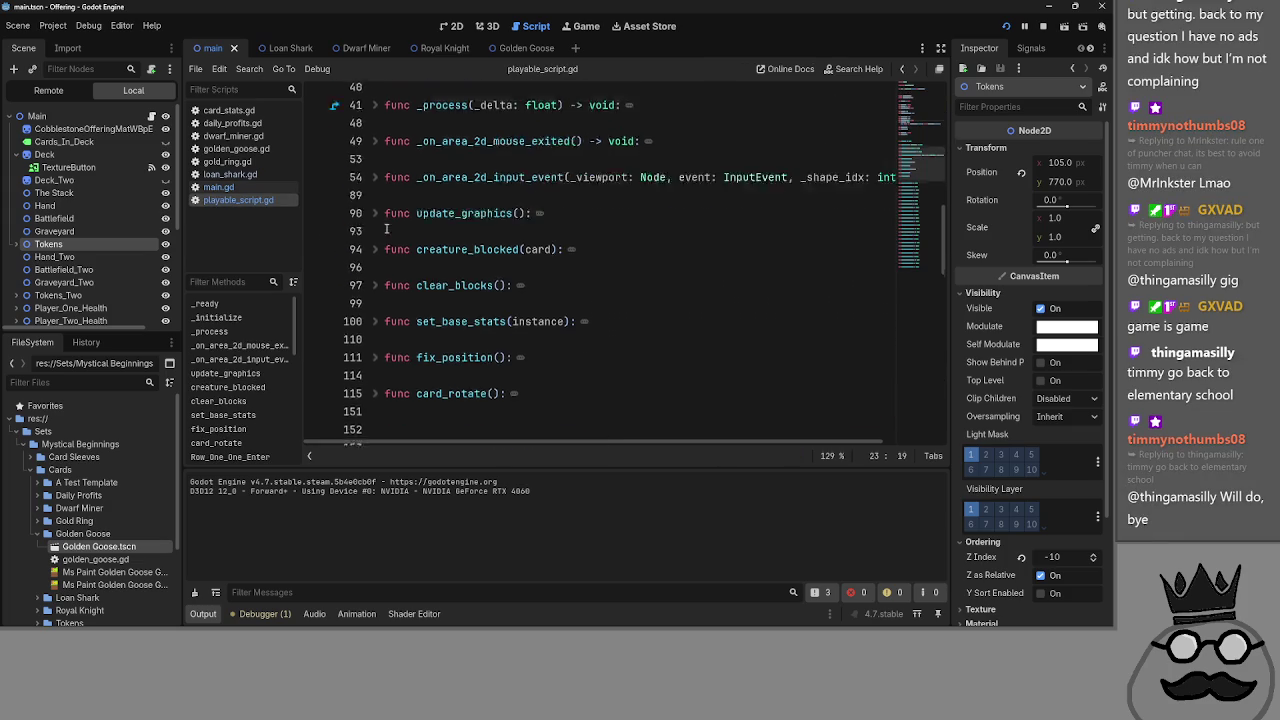
click(377, 202)
click(375, 238)
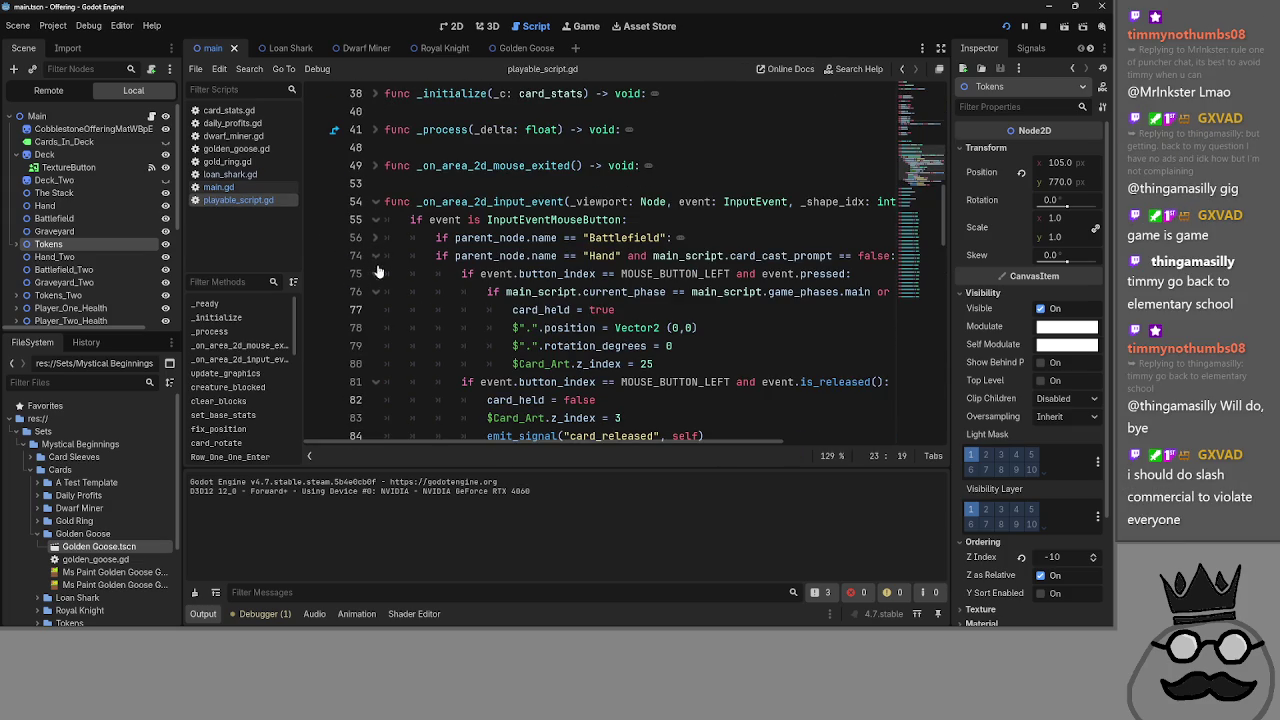
click(375, 238)
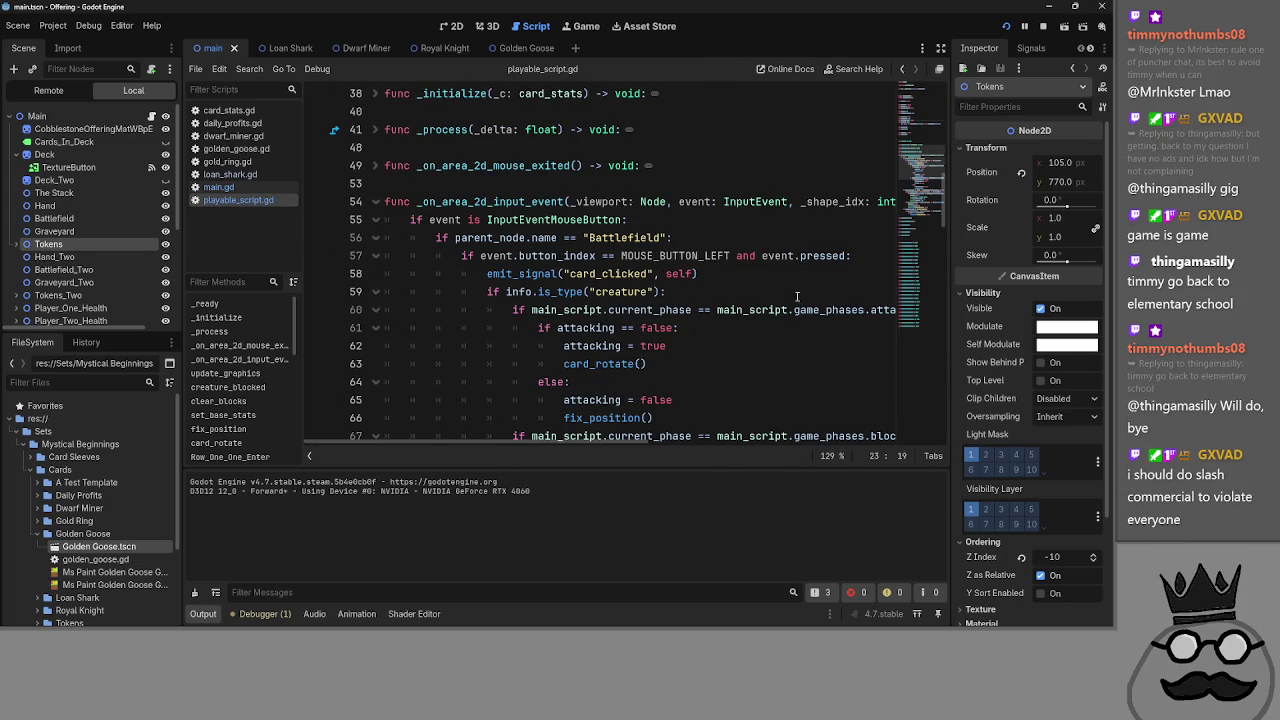
scroll(797, 296, down, 1)
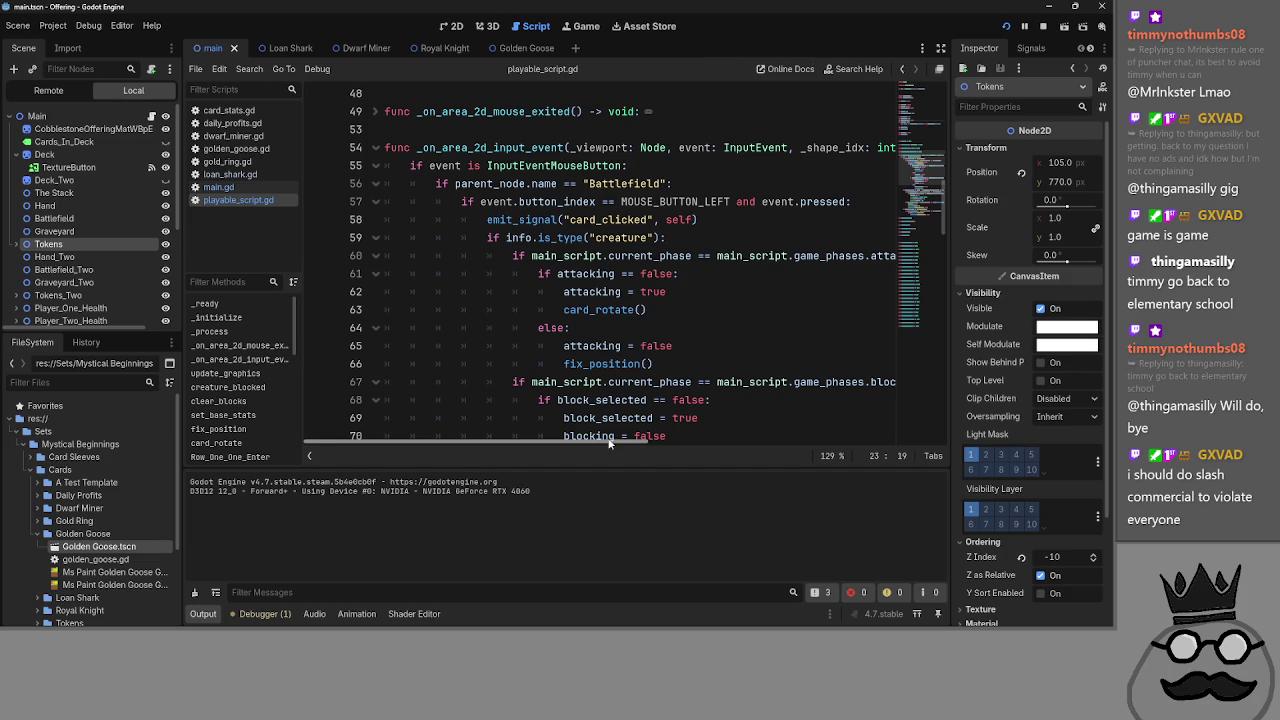
drag(609, 444, 689, 444)
drag(739, 447, 519, 422)
scroll(519, 422, down, 2)
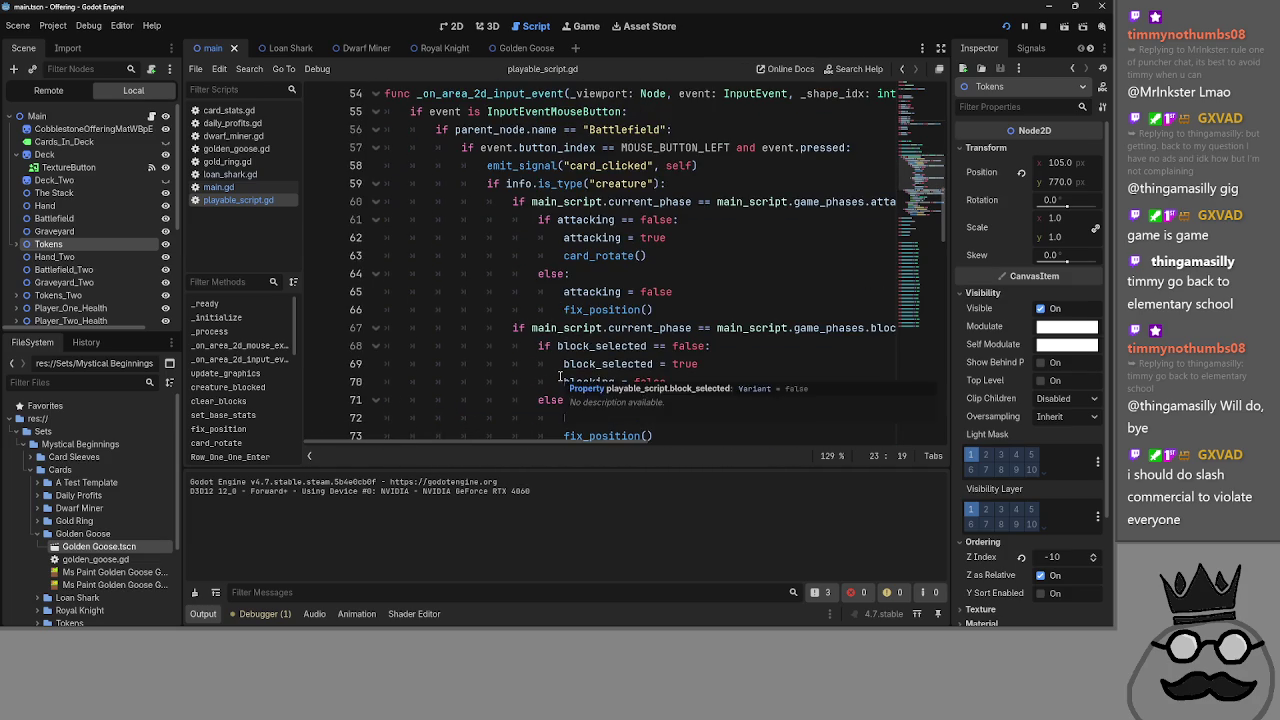
scroll(540, 372, up, 3)
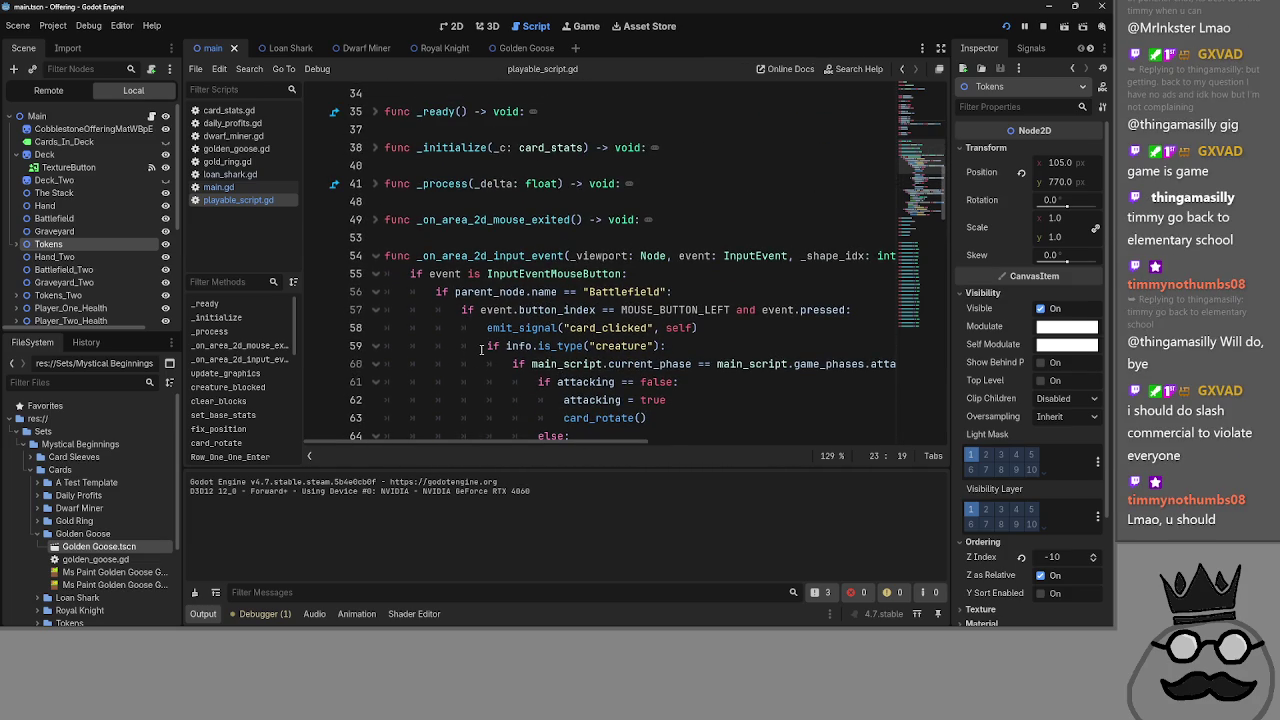
- Select the card_clicked signal name on line 58, then collapse the handler's mouse-button block
double_click(536, 329)
scroll(578, 322, down, 4)
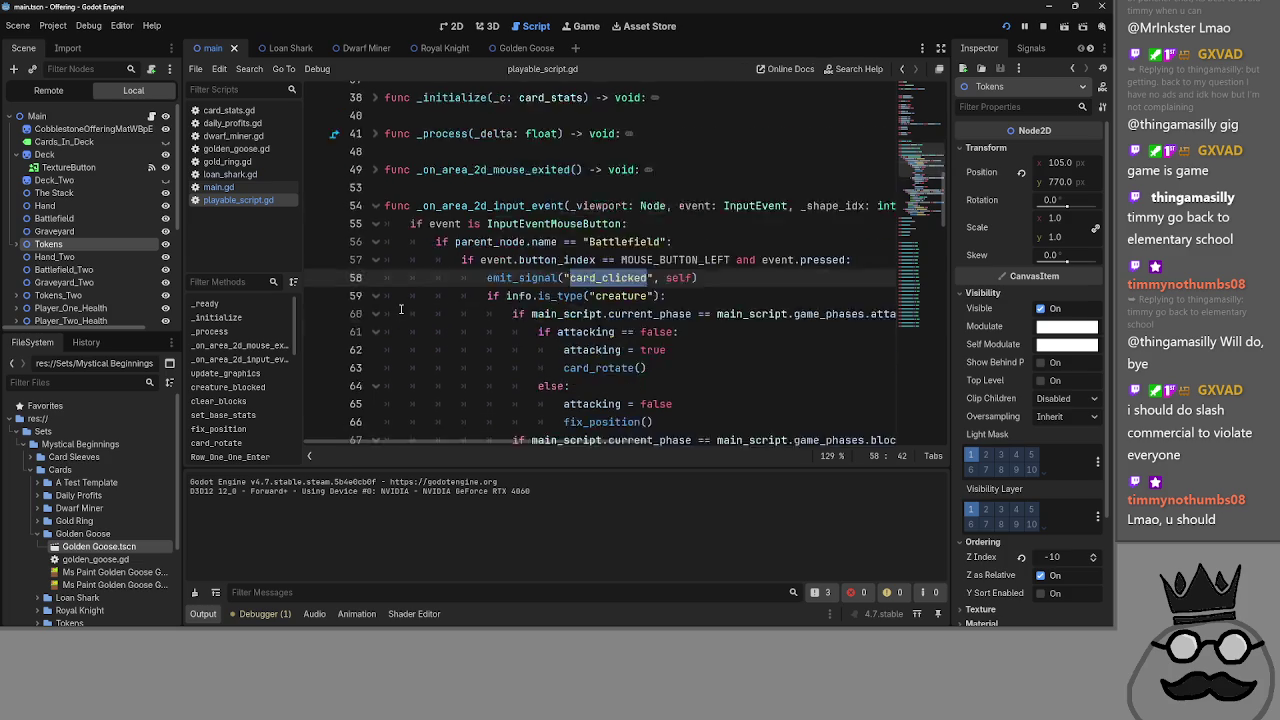
scroll(388, 228, up, 3)
click(377, 220)
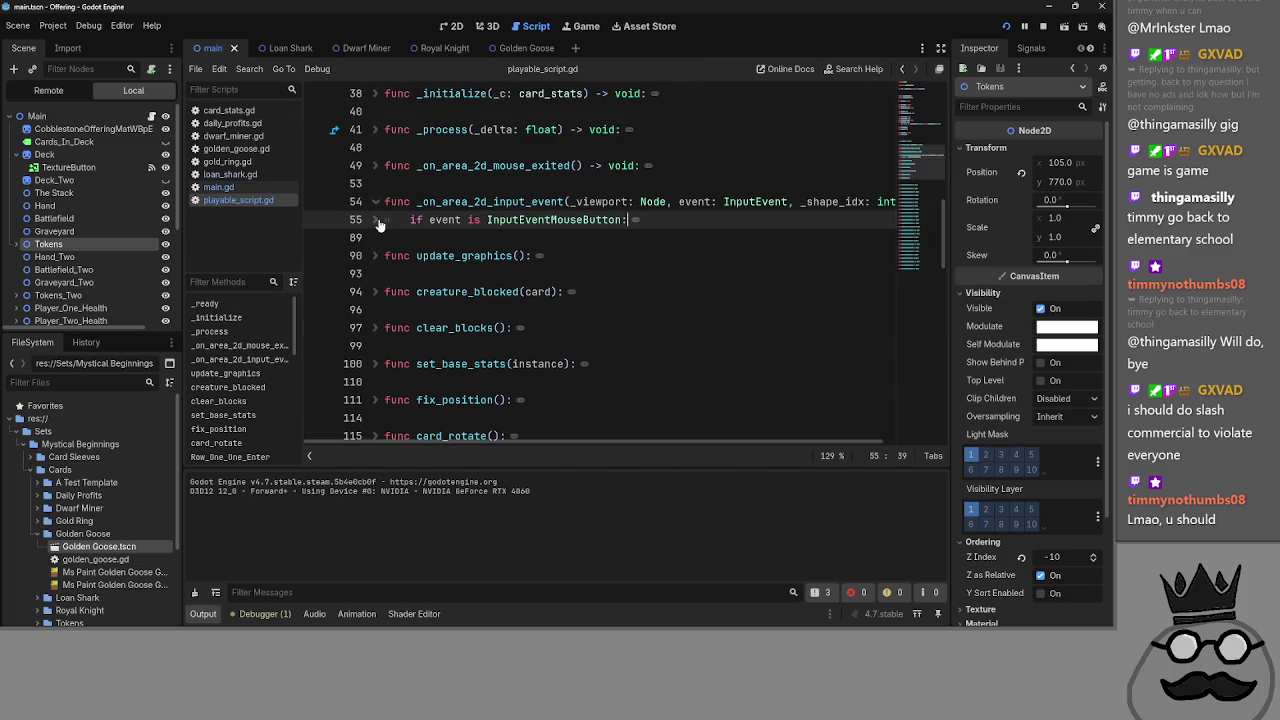
click(490, 237)
- Glance at the running Offering game board, then bring the Godot editor back in front
key(alt+Tab)
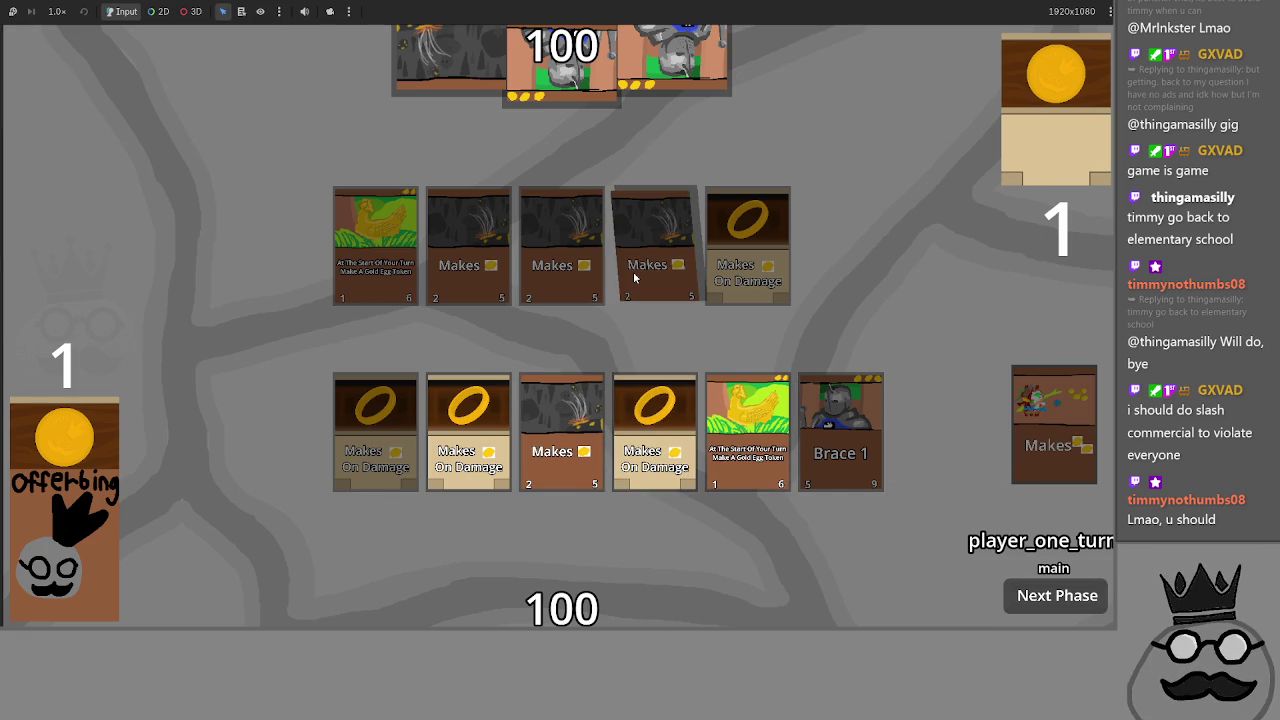
key(alt+Tab)
click(633, 277)
- In main.gd, highlight card_clicked on line 423 and in the equipment check on line 431
click(226, 187)
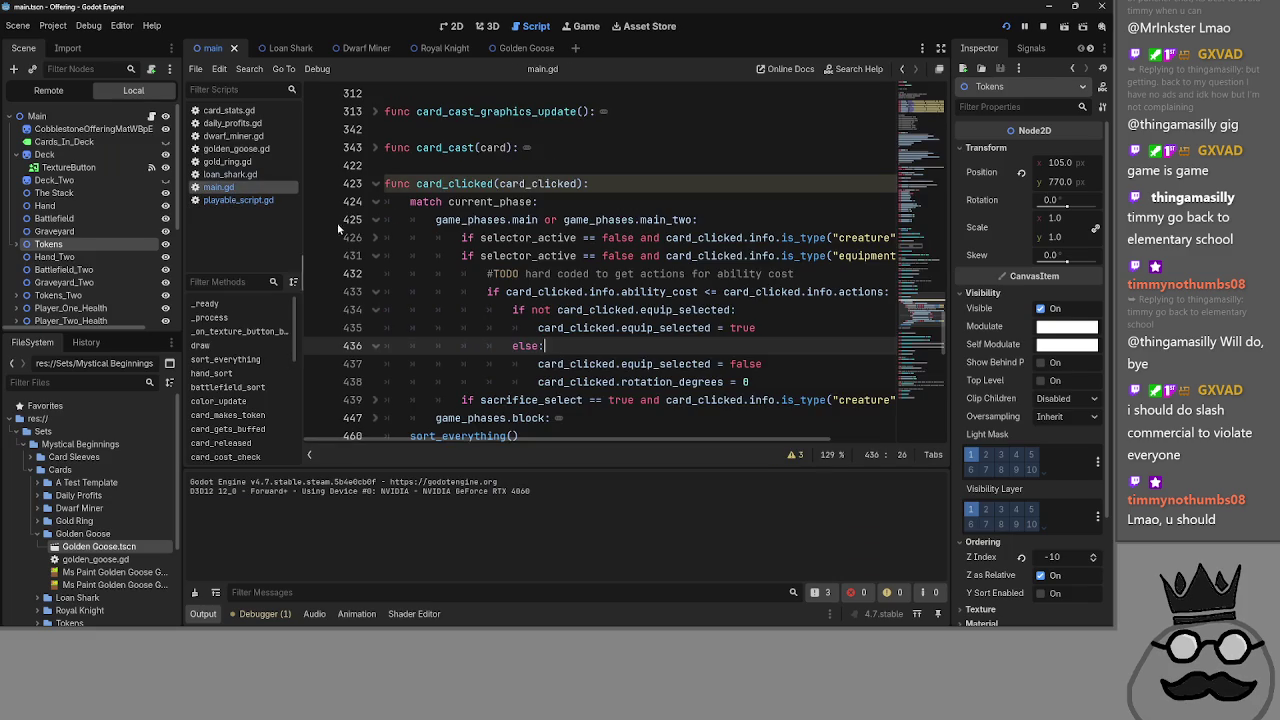
click(444, 201)
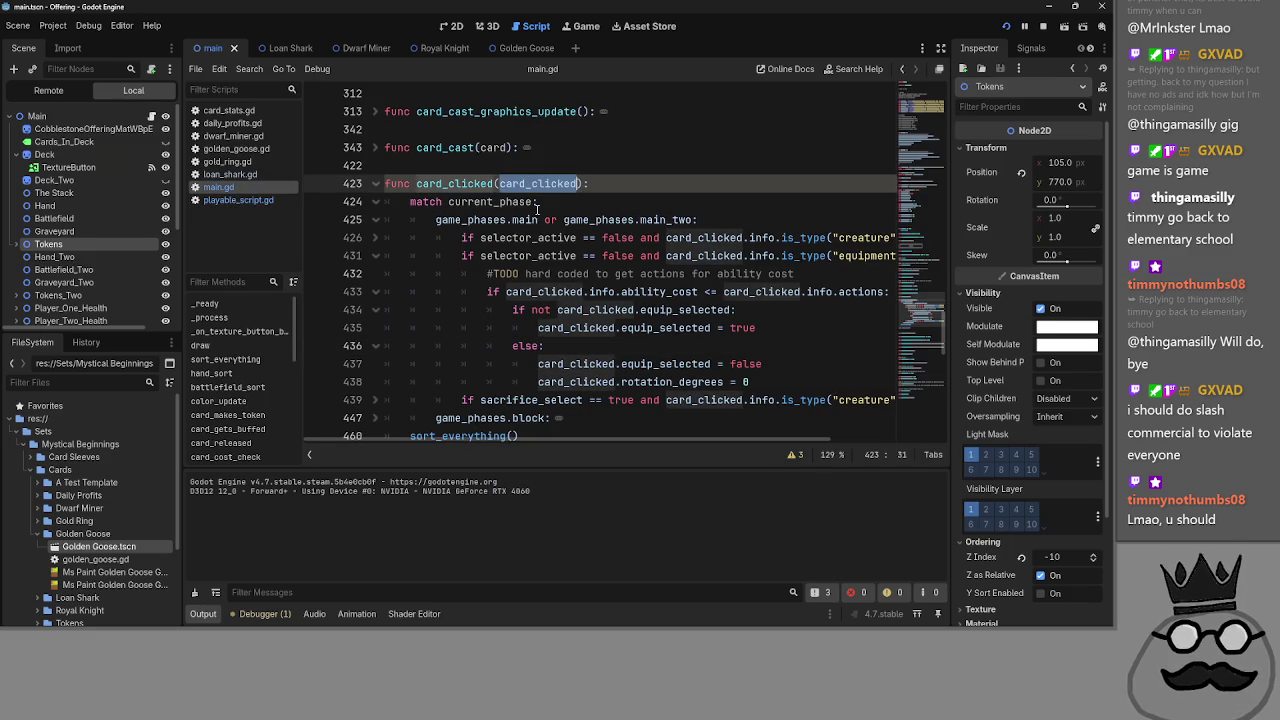
scroll(603, 353, down, 1)
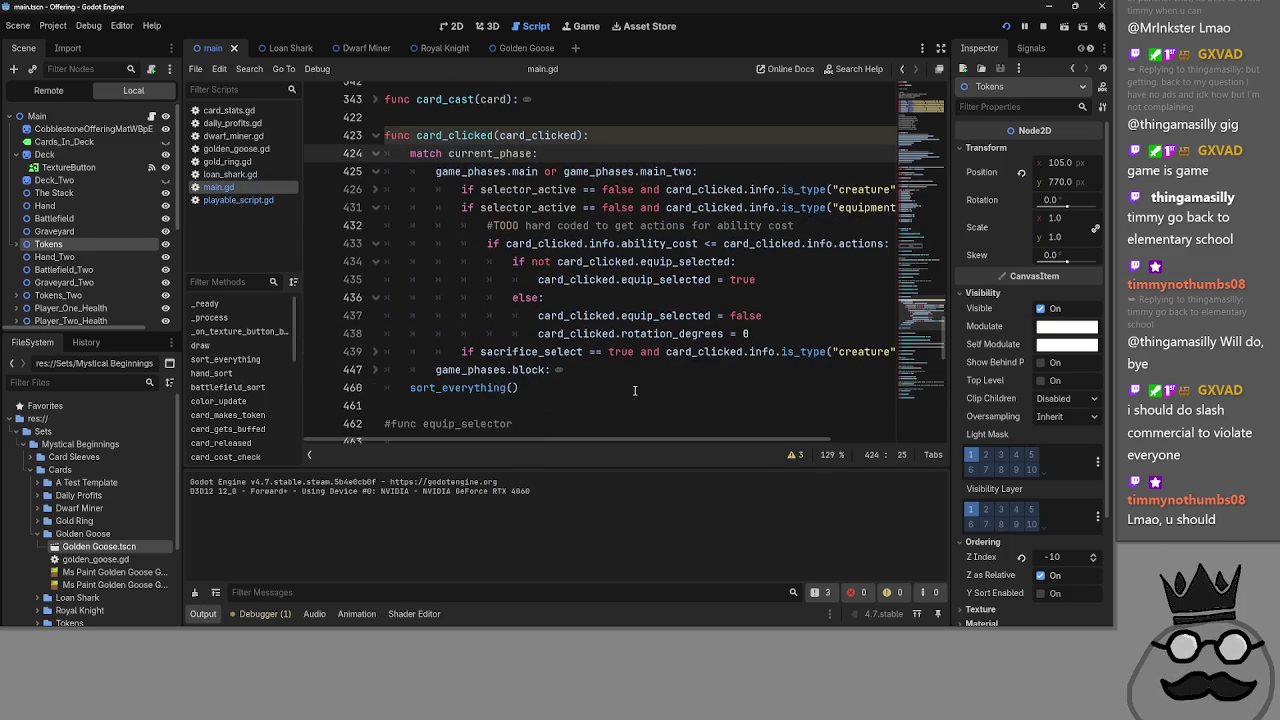
double_click(438, 129)
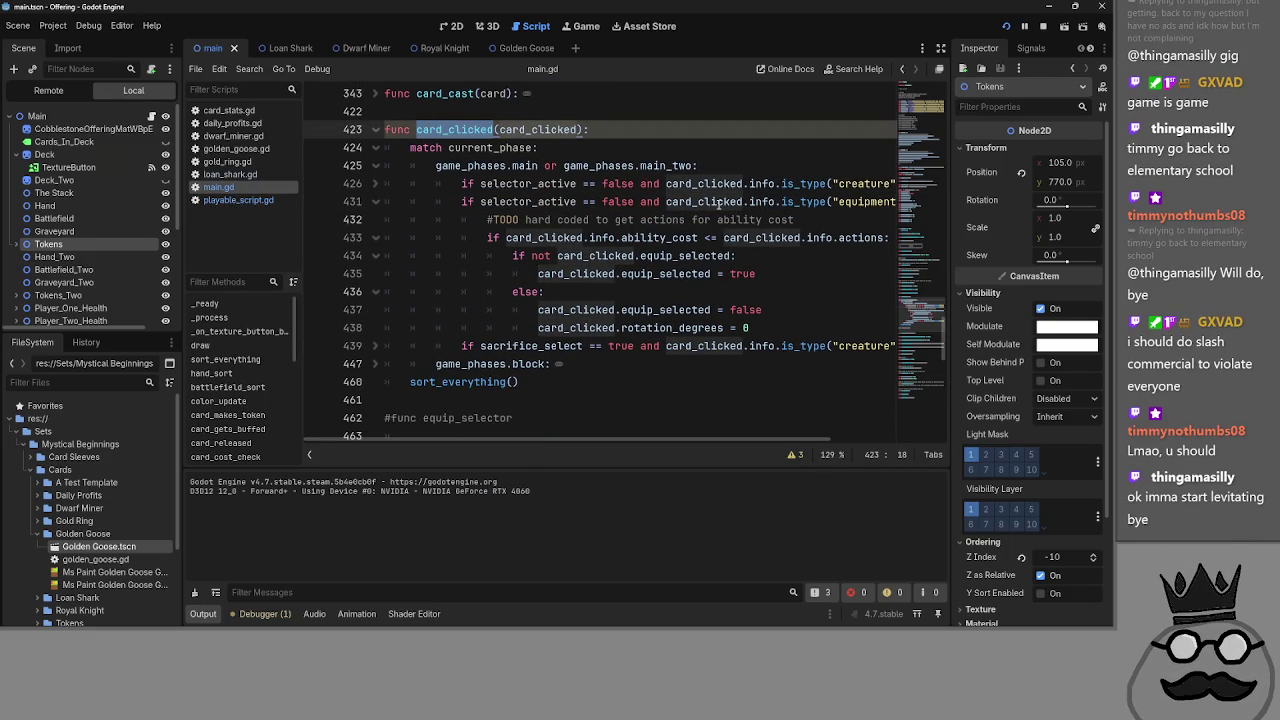
double_click(718, 202)
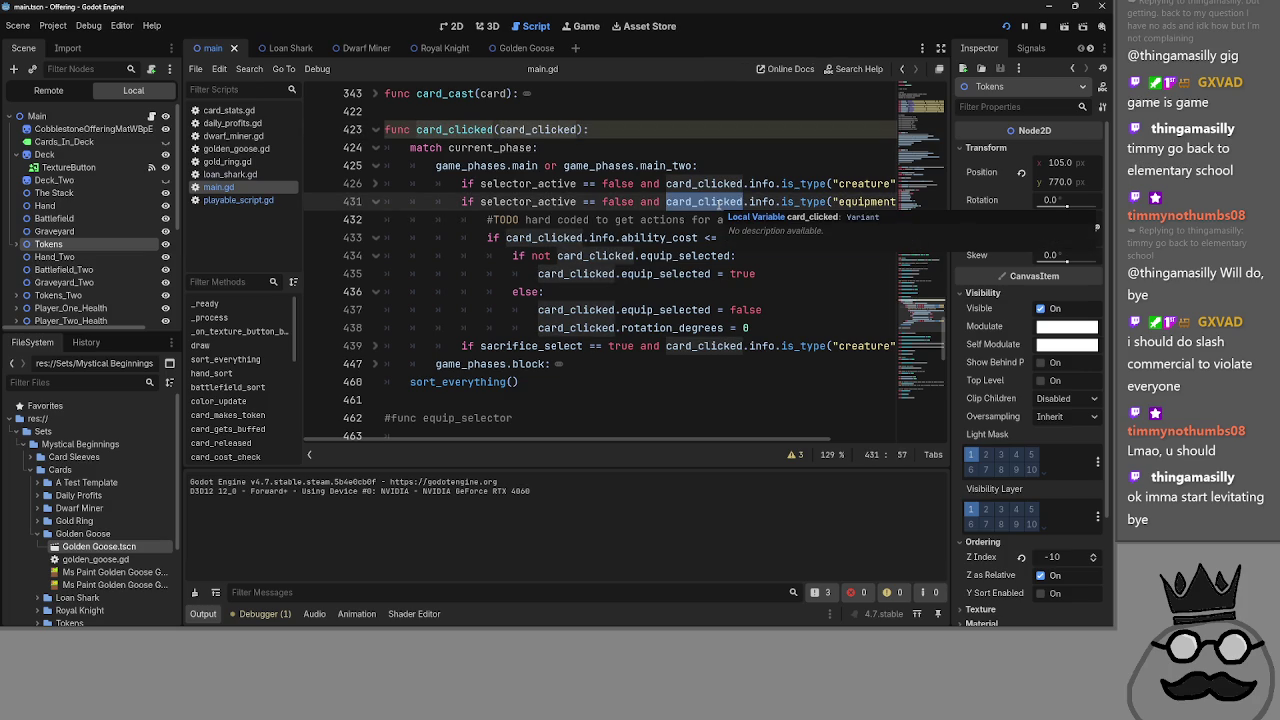
click(701, 202)
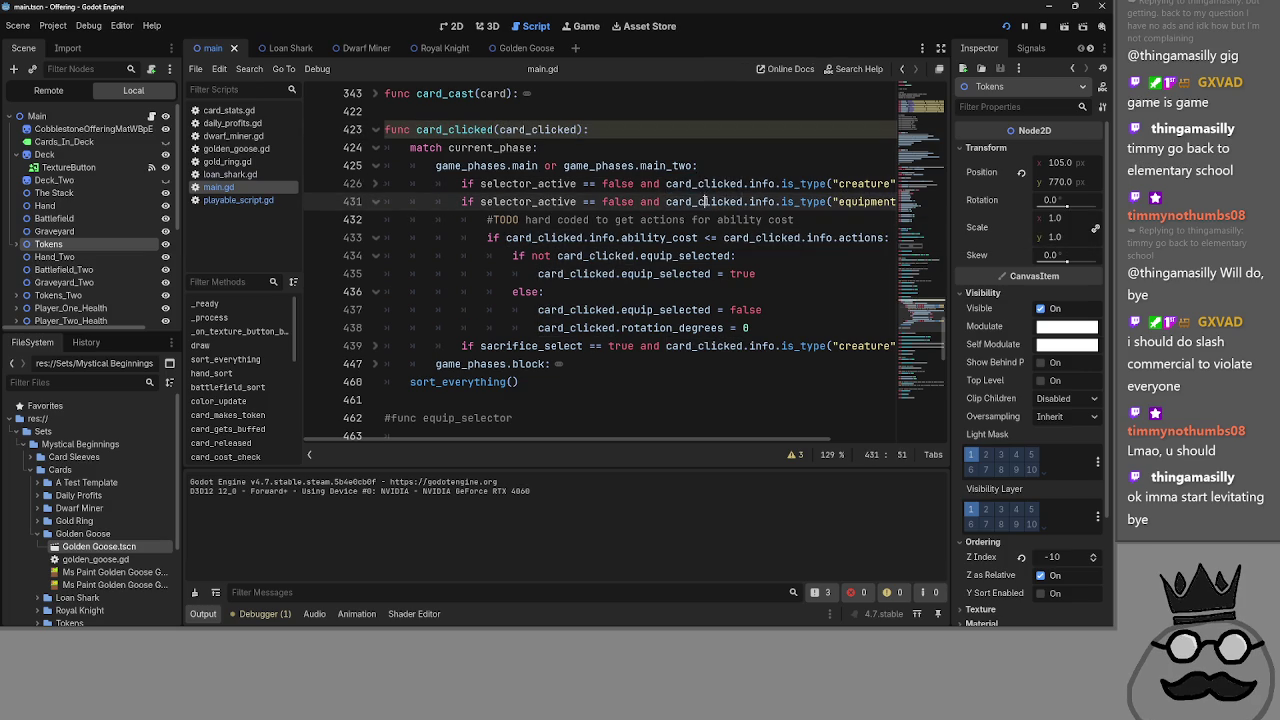
double_click(701, 202)
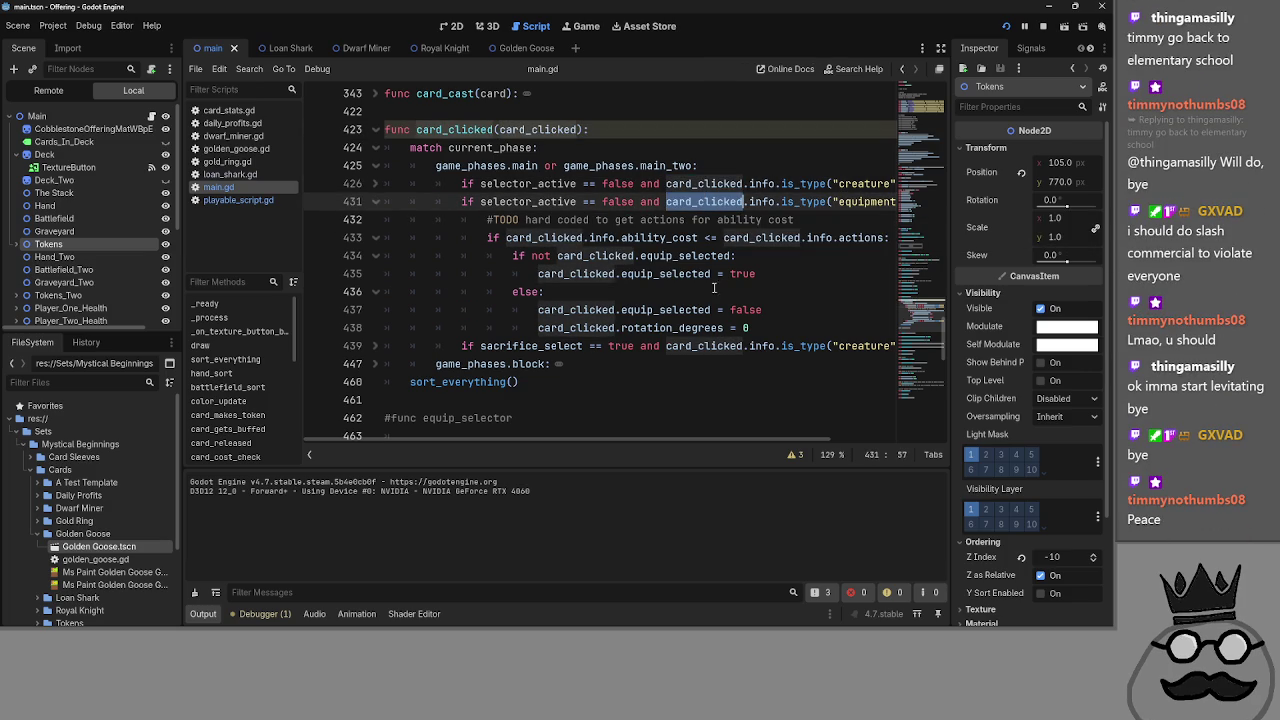
- Examine the card_clicked ability_cost check on line 433, then open gold_ring.gd
mouse_move(687, 443)
mouse_down()
mouse_move(750, 443)
mouse_move(697, 443)
mouse_move(715, 443)
mouse_move(692, 430)
mouse_up()
click(706, 201)
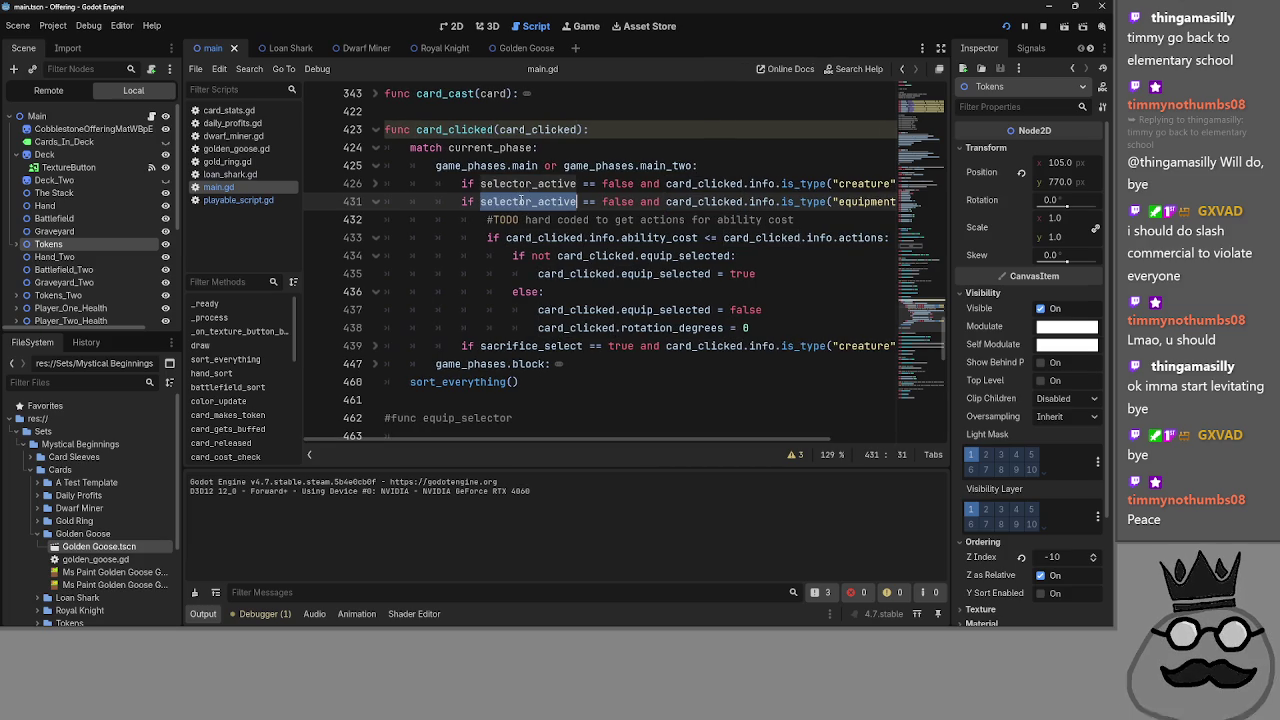
click(549, 237)
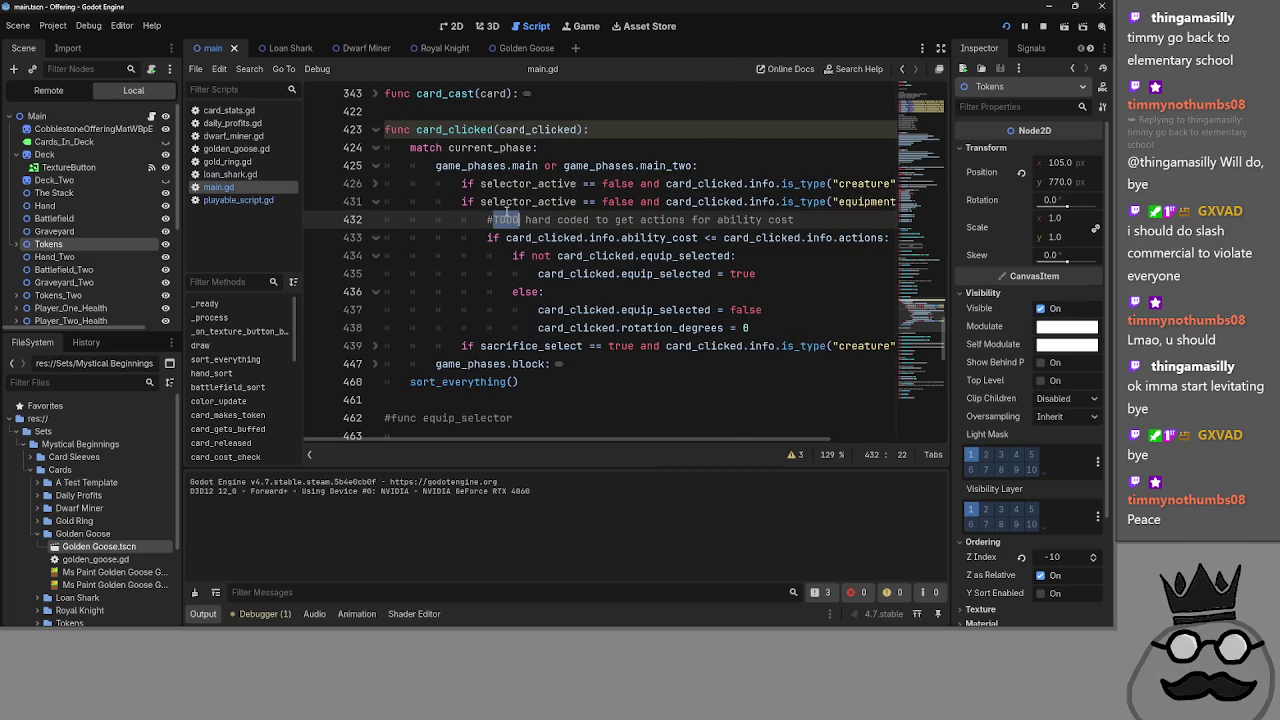
double_click(549, 237)
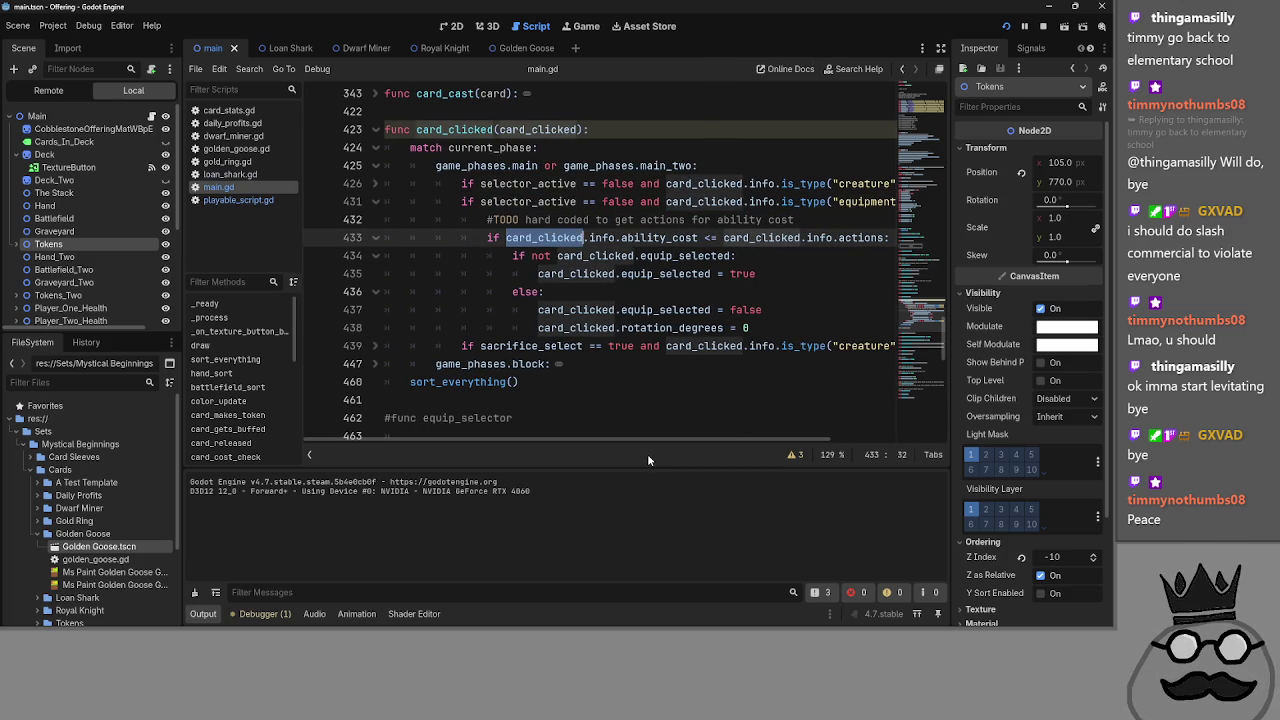
click(668, 237)
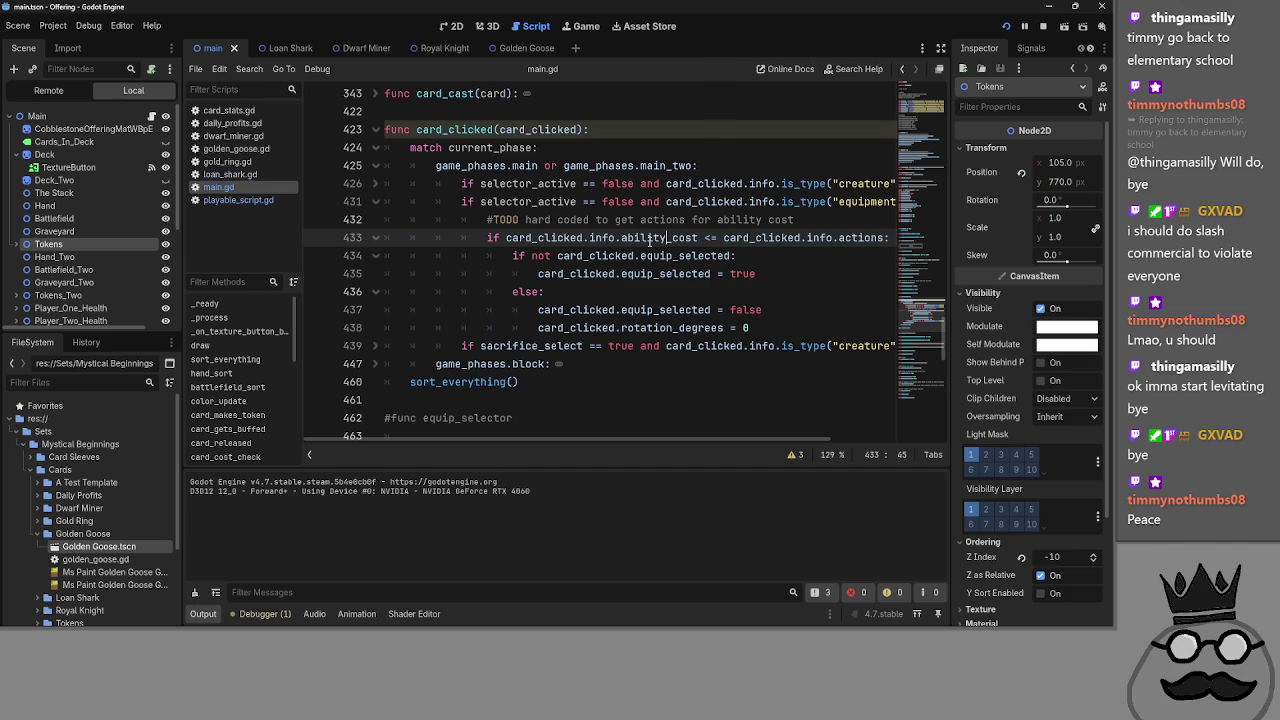
click(643, 238)
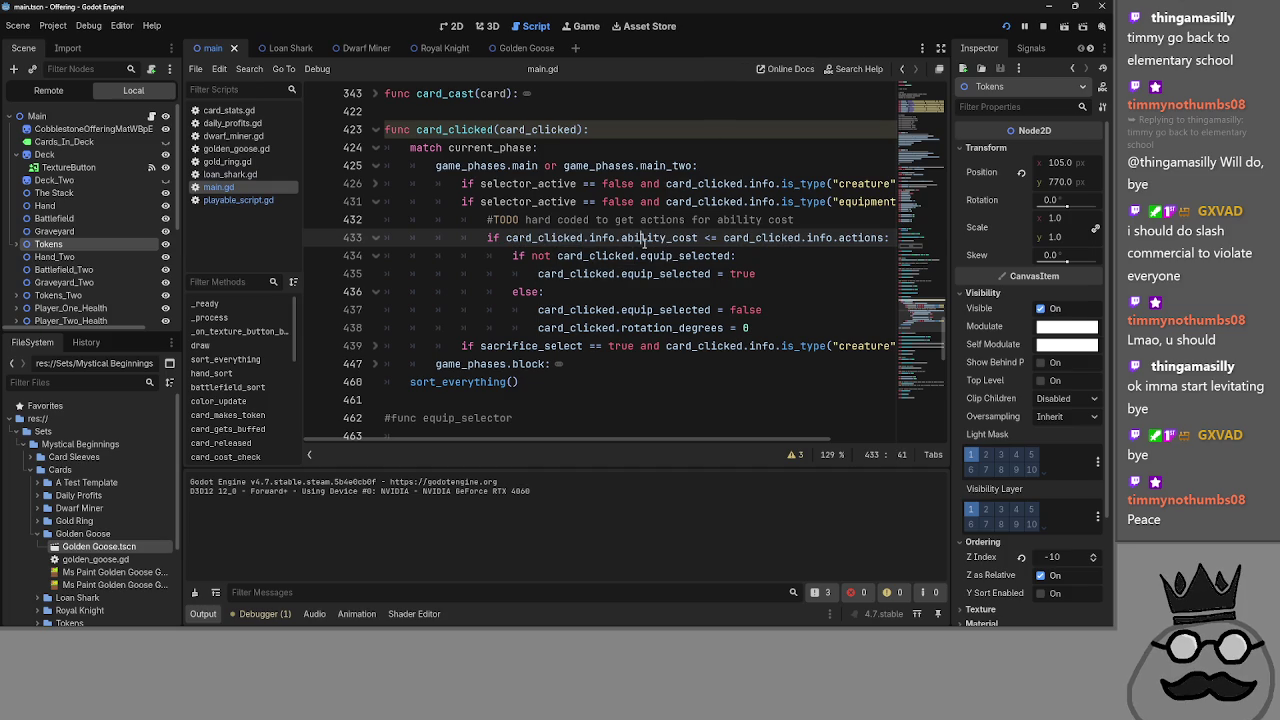
click(227, 161)
- In gold_ring.gd, inspect equip_cost and cost_type on lines 5–6
scroll(503, 255, up, 1)
click(512, 205)
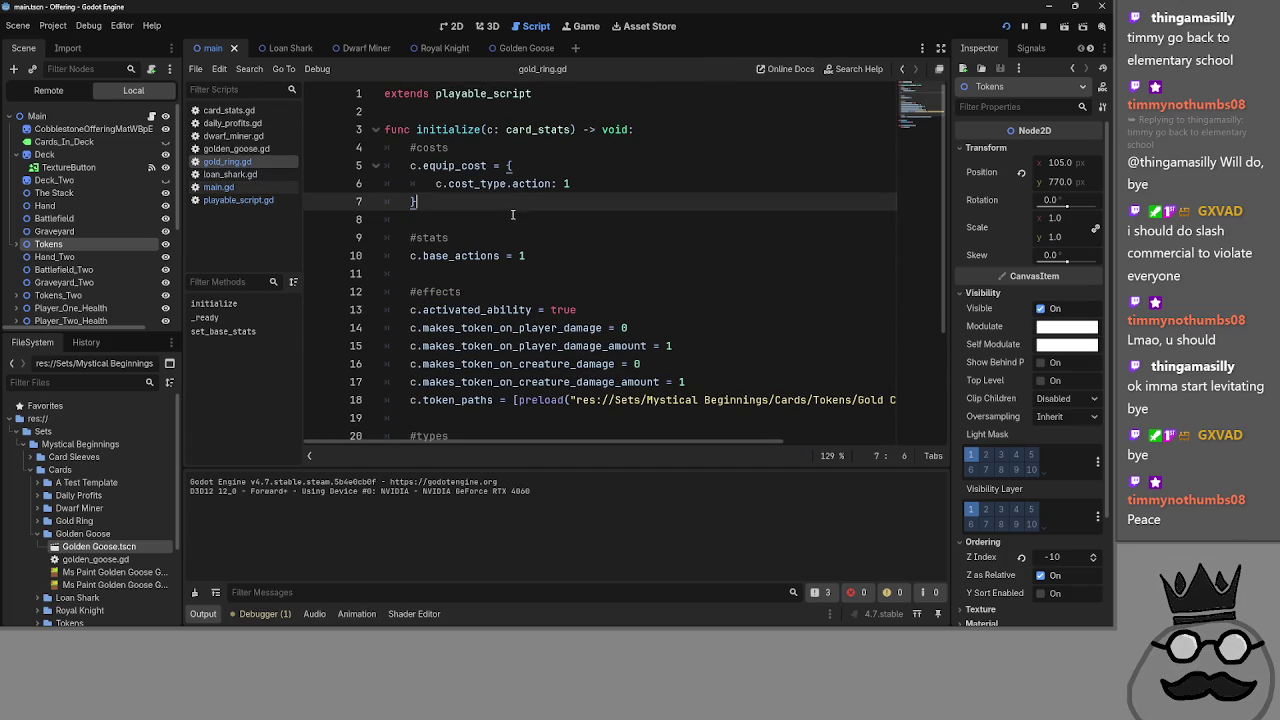
double_click(445, 166)
click(446, 213)
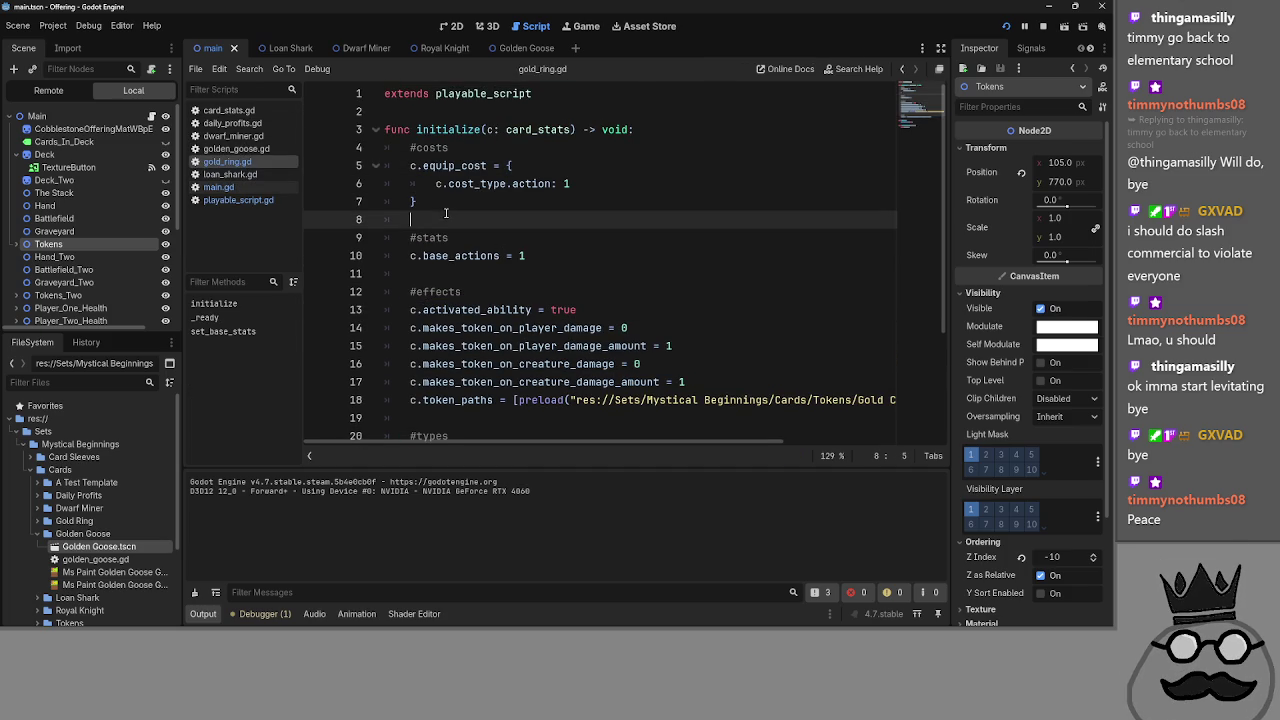
double_click(463, 166)
double_click(465, 183)
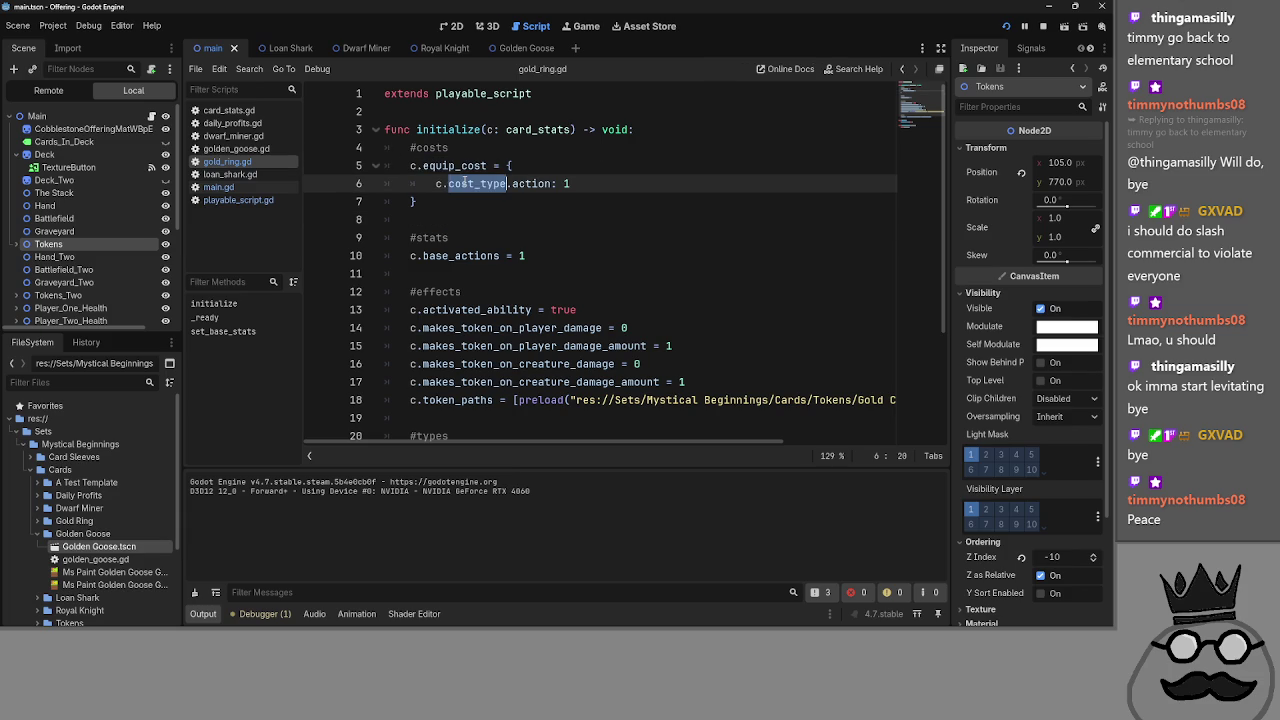
- Flip between main.gd, loan_shark.gd and gold_ring.gd before opening card_stats.gd
click(250, 175)
click(249, 188)
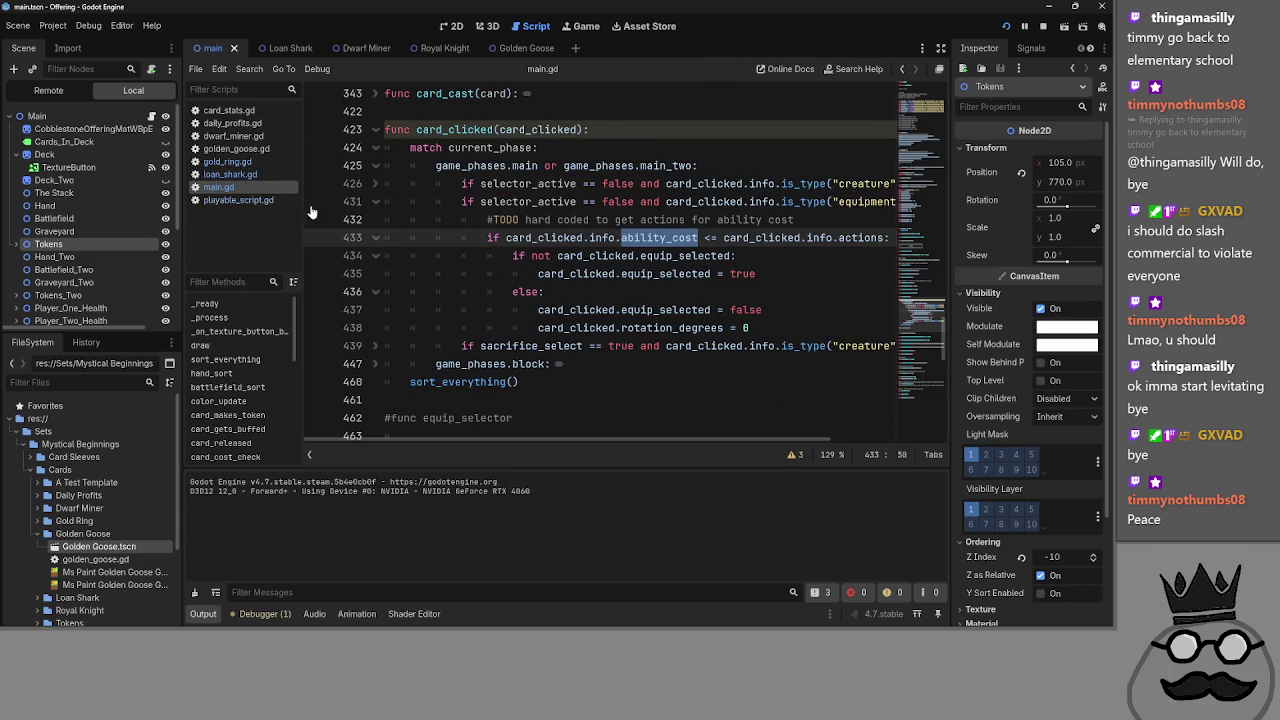
click(225, 175)
click(223, 162)
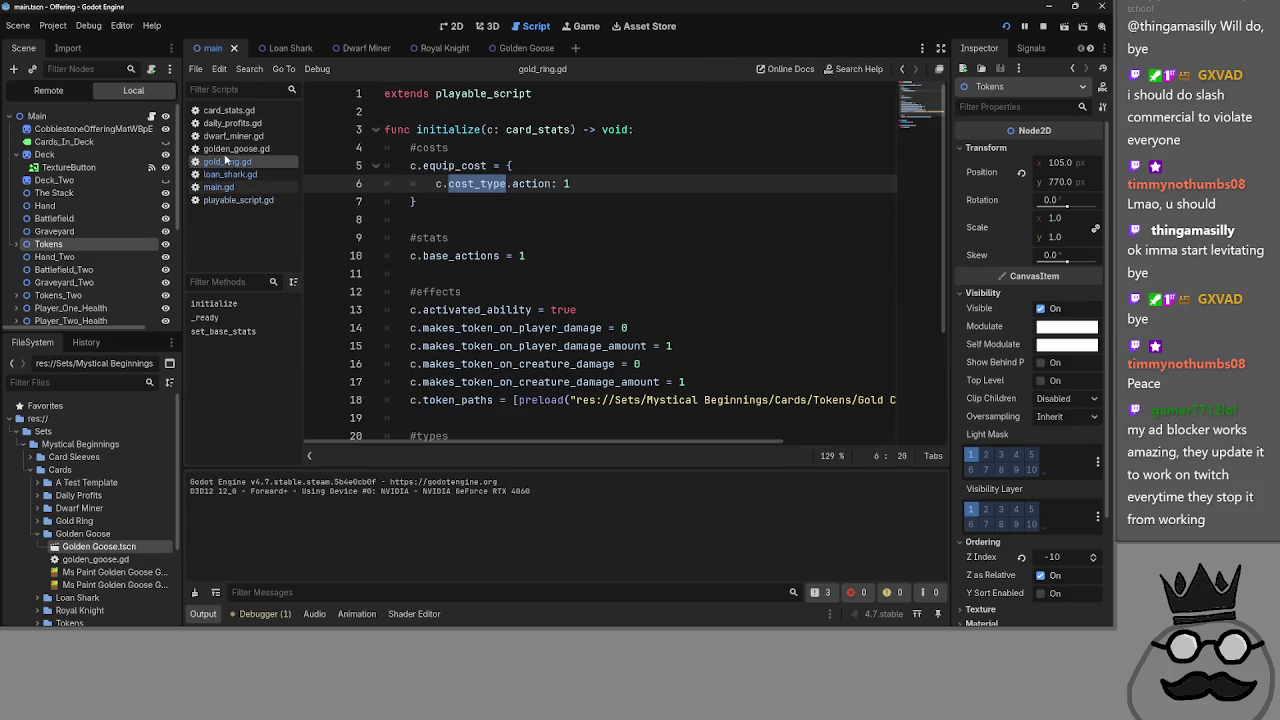
click(225, 176)
click(224, 188)
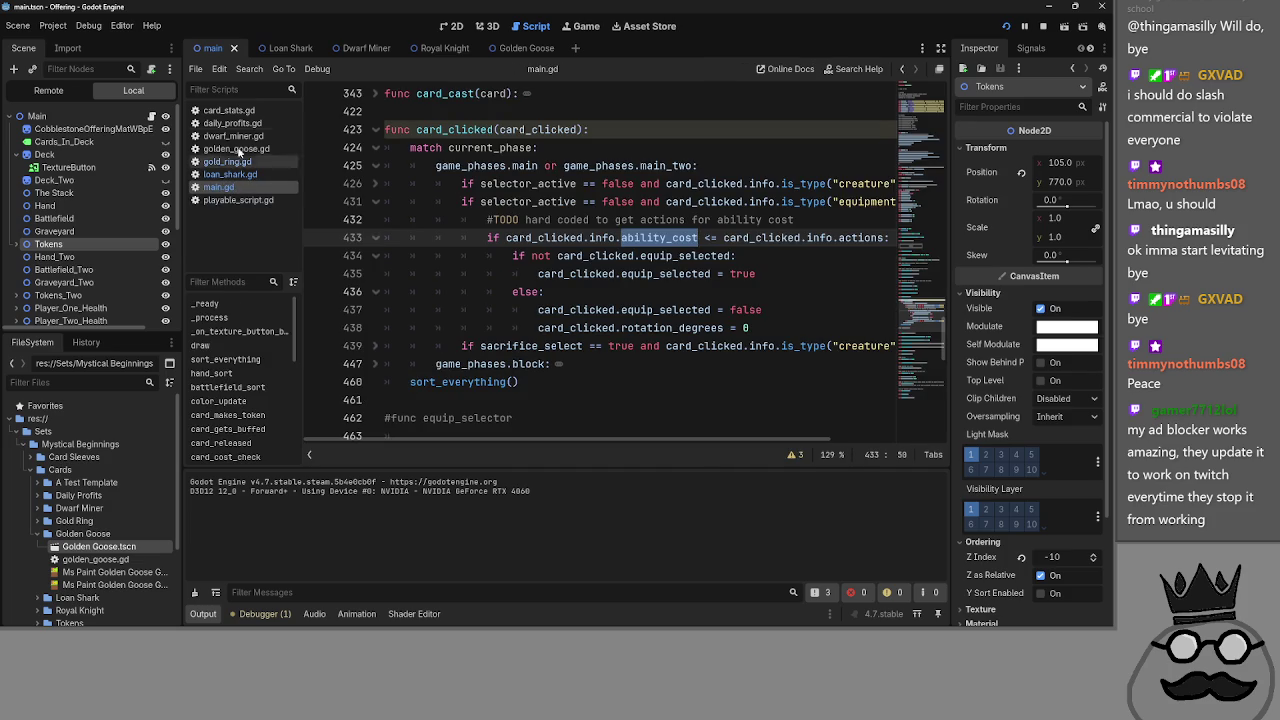
click(228, 110)
- Examine the ability_cost property and the cost dictionary its getter returns, then return to main.gd
scroll(572, 228, down, 10)
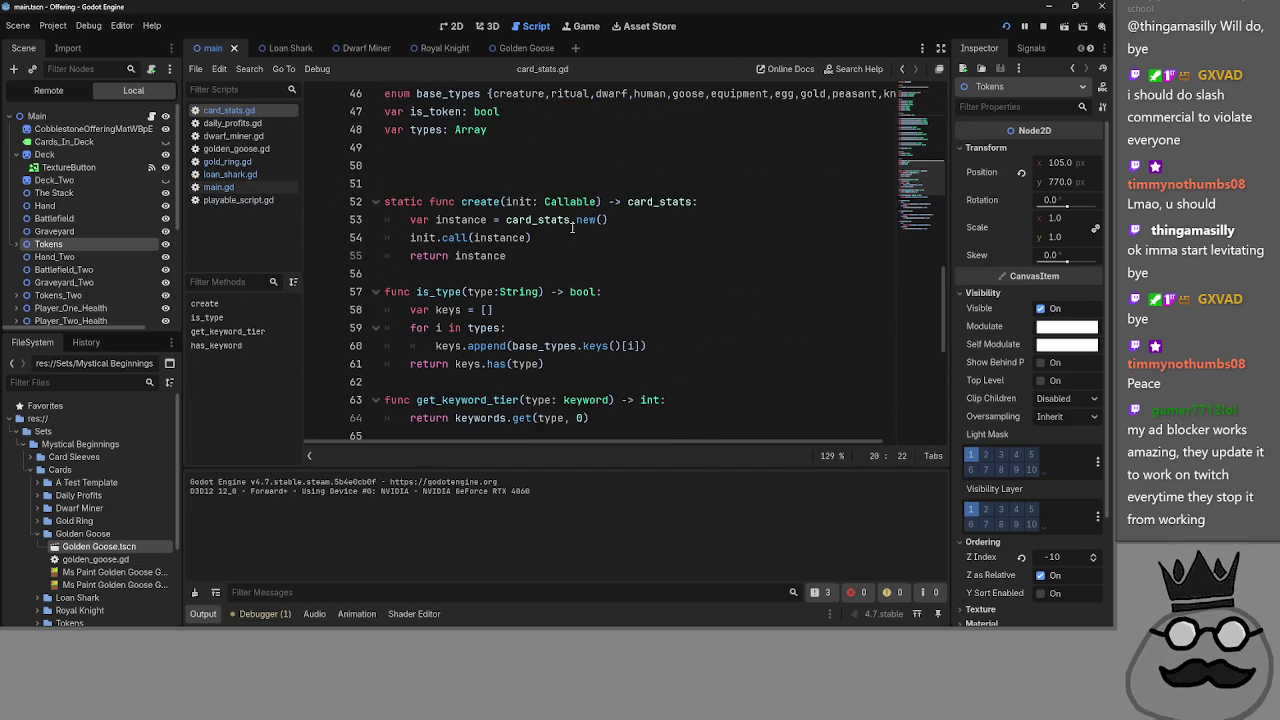
scroll(572, 228, down, 6)
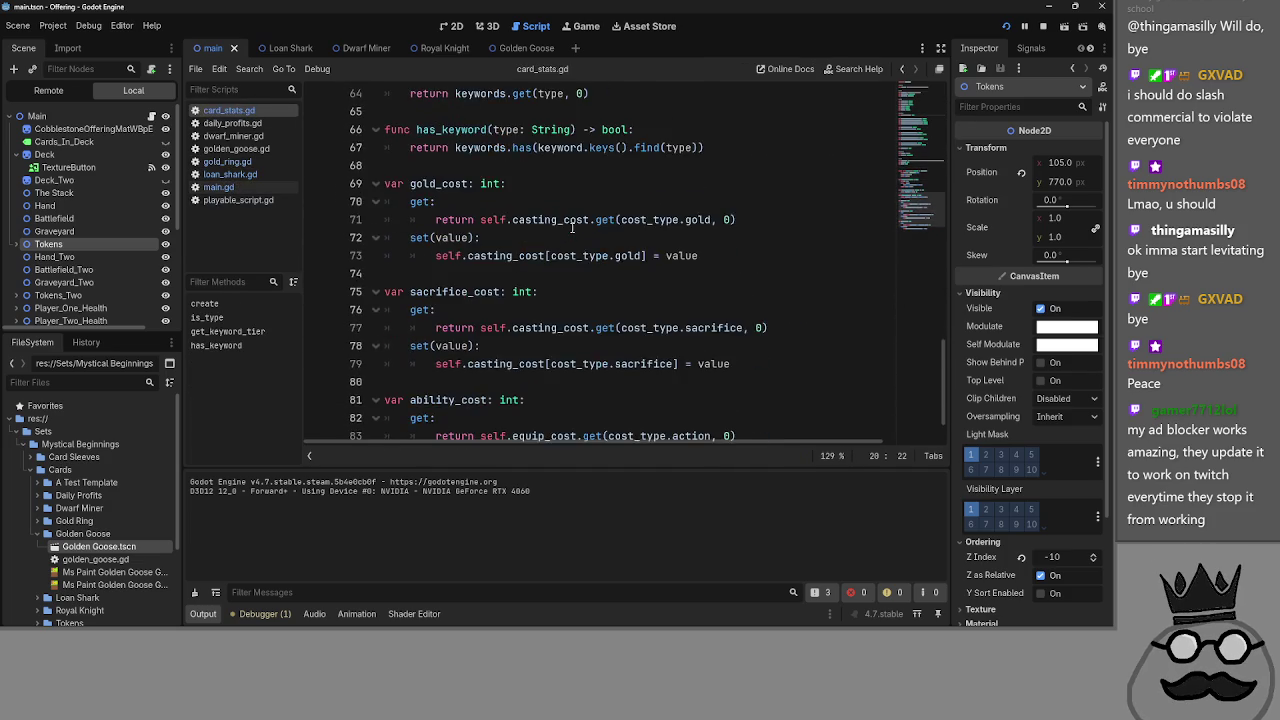
scroll(572, 228, down, 2)
double_click(455, 336)
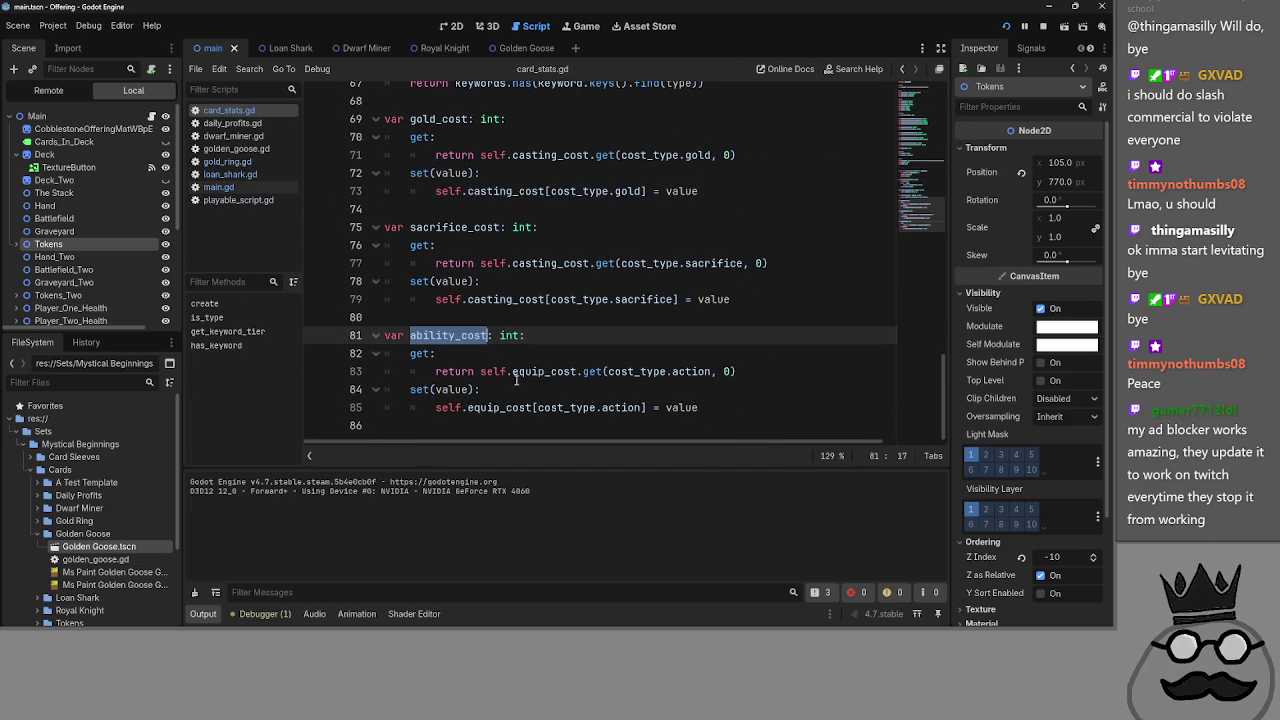
click(565, 371)
double_click(457, 336)
double_click(455, 371)
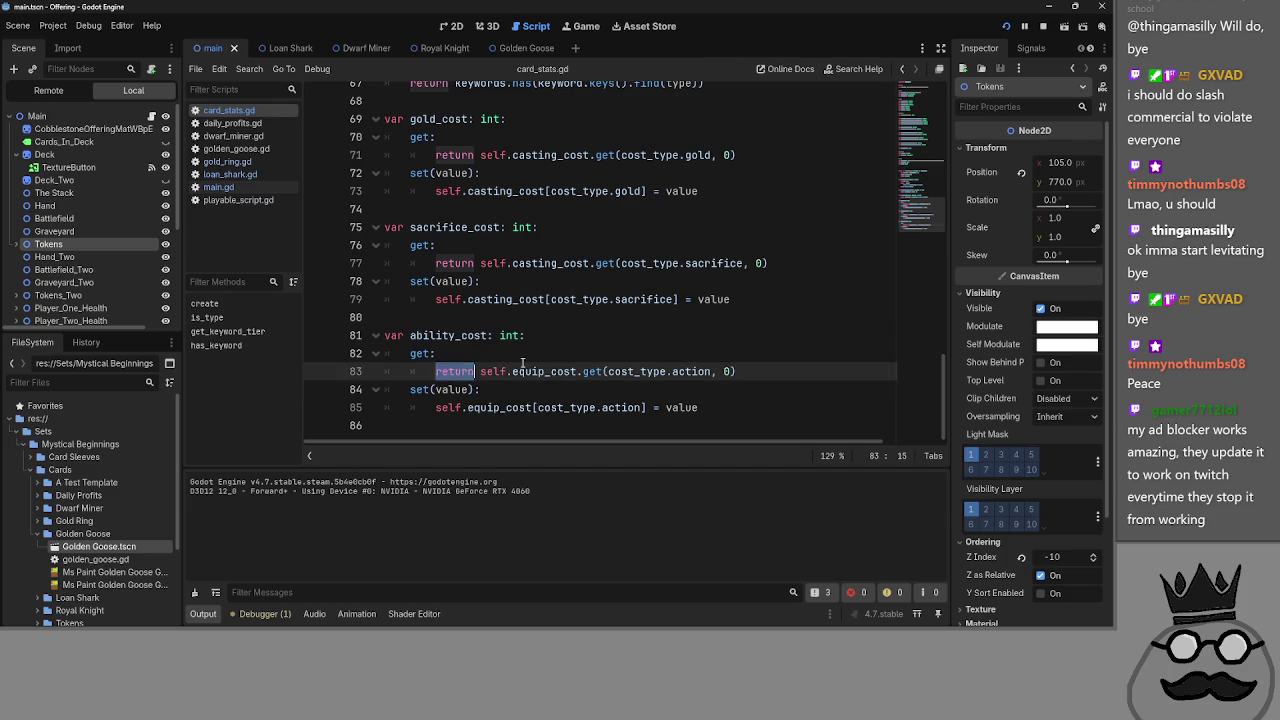
double_click(545, 371)
click(250, 187)
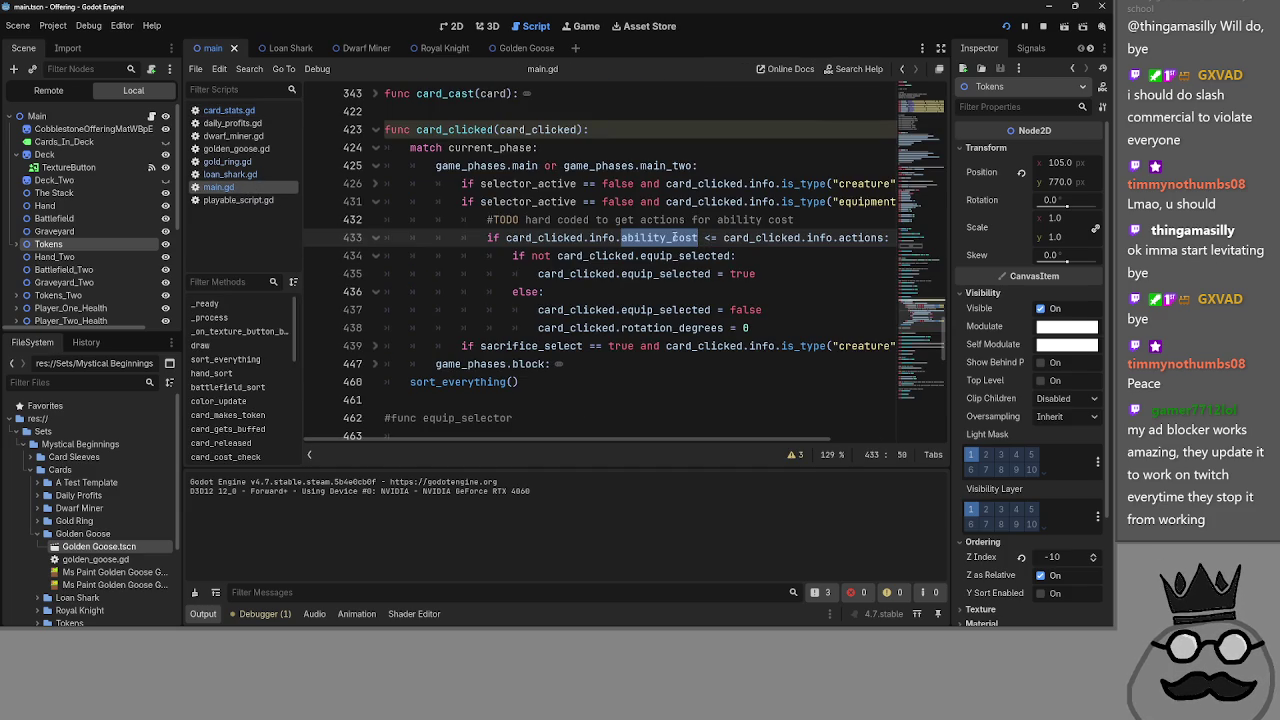
double_click(779, 238)
drag(712, 444, 753, 444)
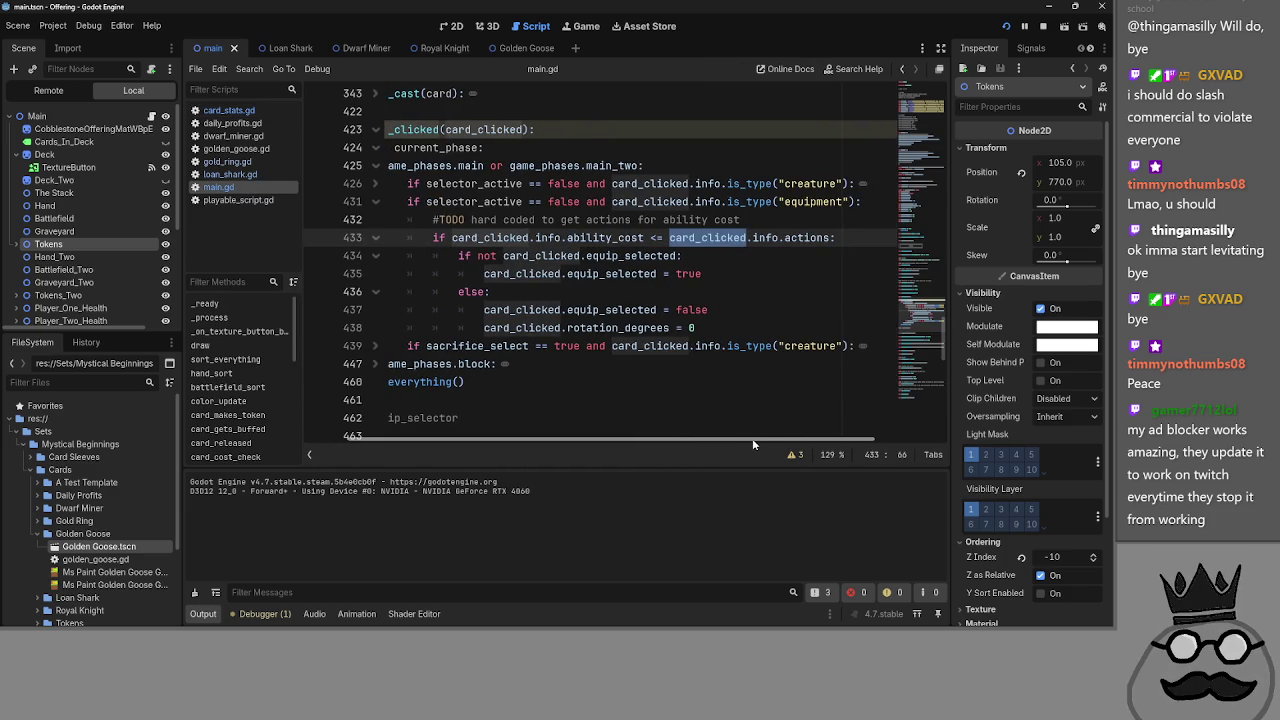
click(649, 239)
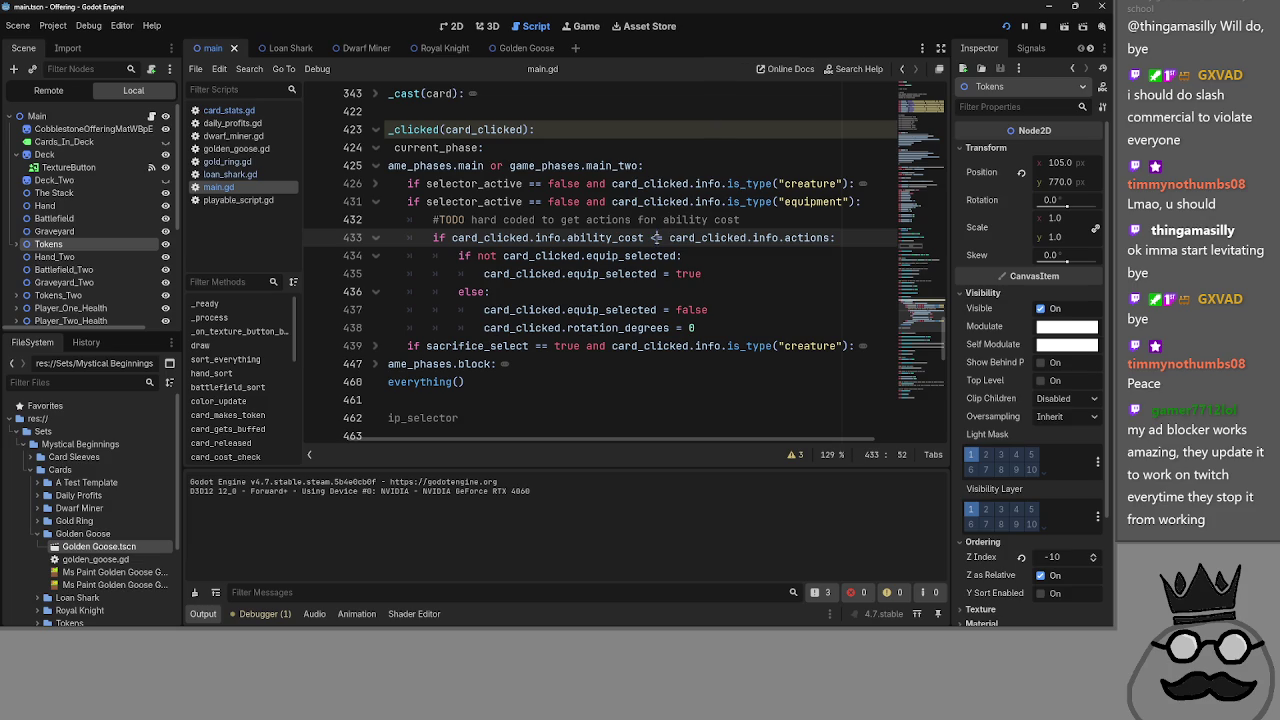
double_click(727, 219)
double_click(787, 237)
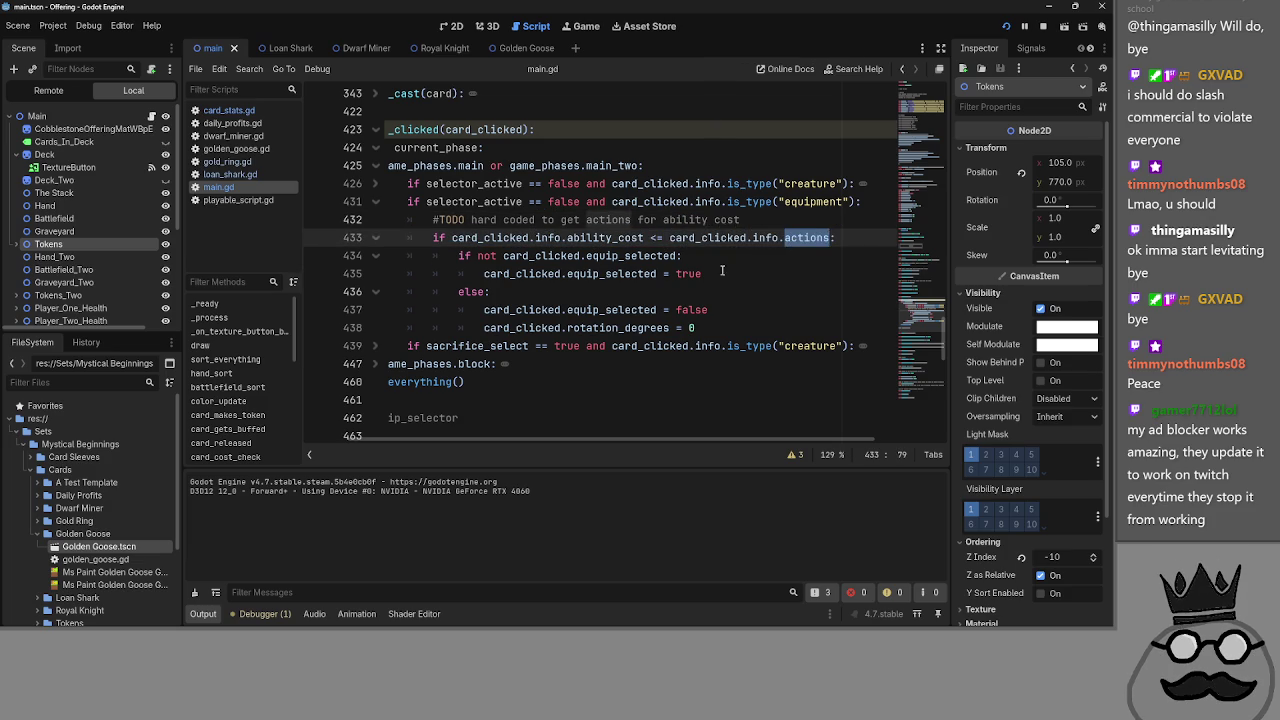
click(780, 274)
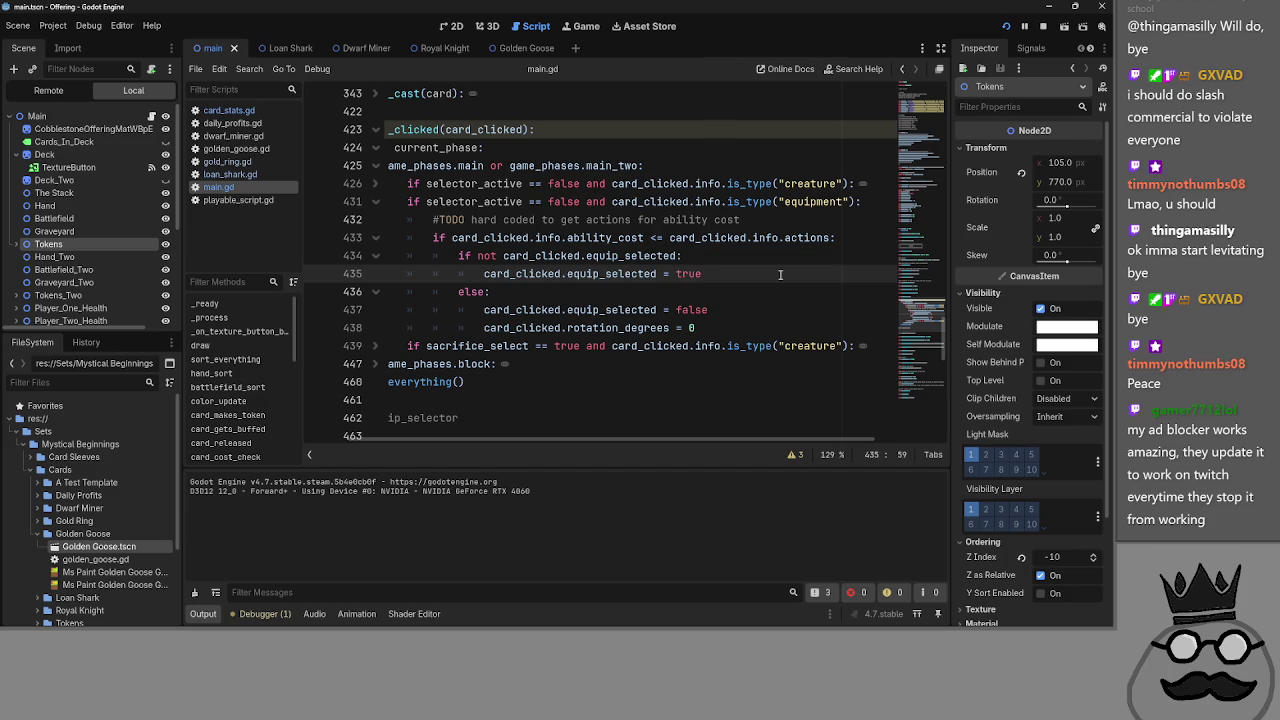
drag(780, 274, 484, 274)
click(710, 274)
mouse_move(620, 439)
mouse_down()
mouse_move(487, 446)
mouse_move(633, 459)
mouse_move(525, 322)
mouse_up()
mouse_move(518, 256)
mouse_down()
mouse_move(750, 274)
mouse_move(400, 274)
mouse_up()
mouse_move(545, 291)
mouse_down()
mouse_move(765, 273)
mouse_move(512, 256)
mouse_up()
click(765, 273)
key(shift+Up)
key(shift+Home)
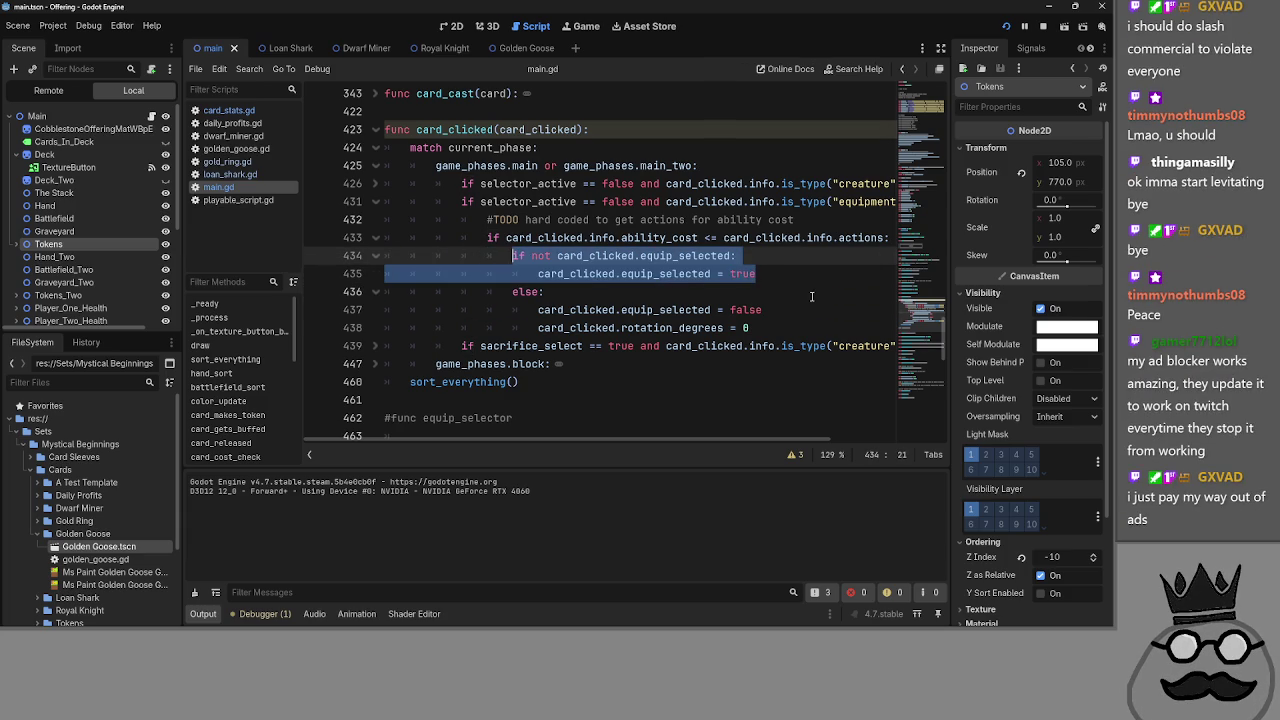
click(805, 278)
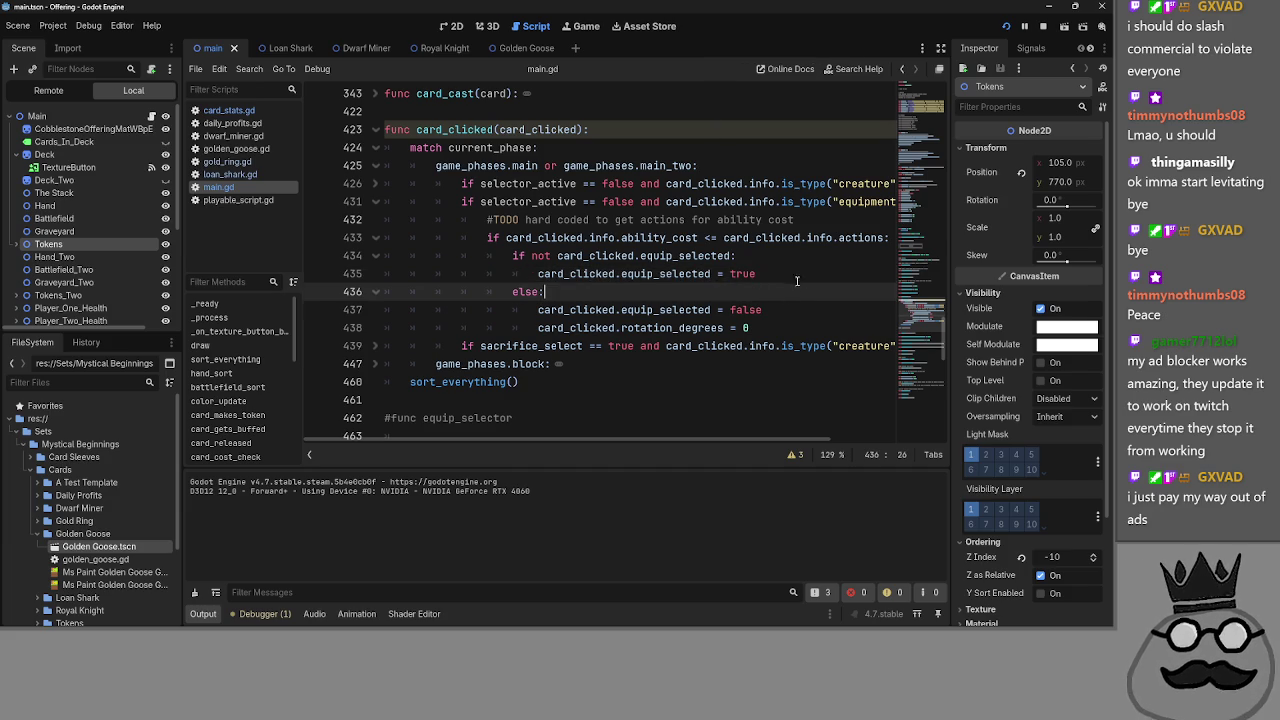
drag(755, 330, 560, 307)
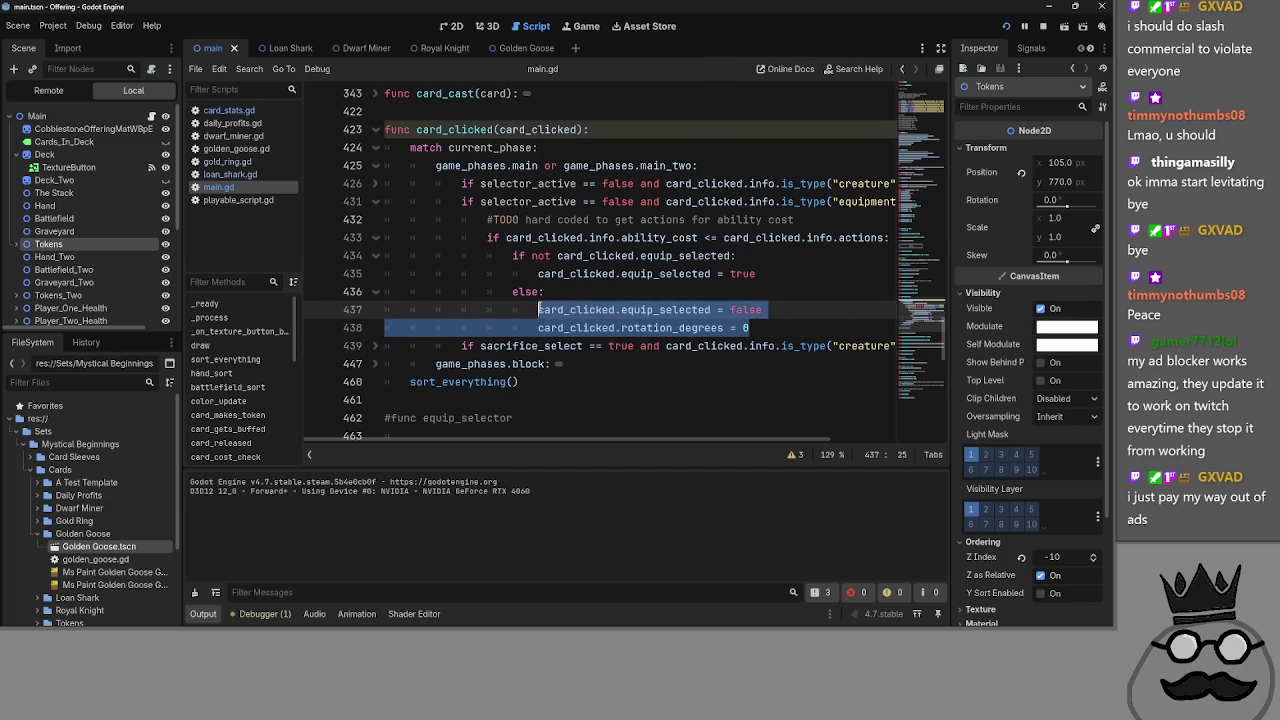
drag(828, 322, 543, 310)
mouse_move(797, 324)
mouse_down()
mouse_move(586, 328)
mouse_move(540, 310)
mouse_up()
click(757, 327)
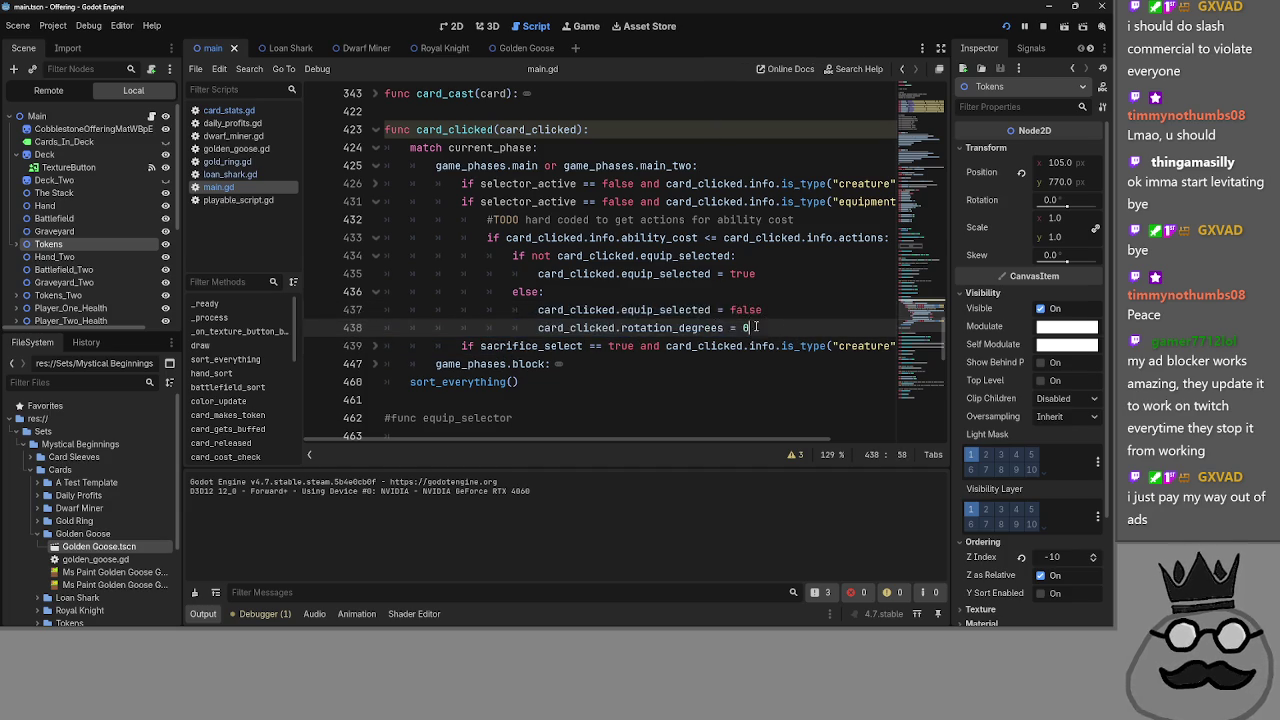
drag(757, 327, 540, 310)
double_click(665, 310)
double_click(576, 310)
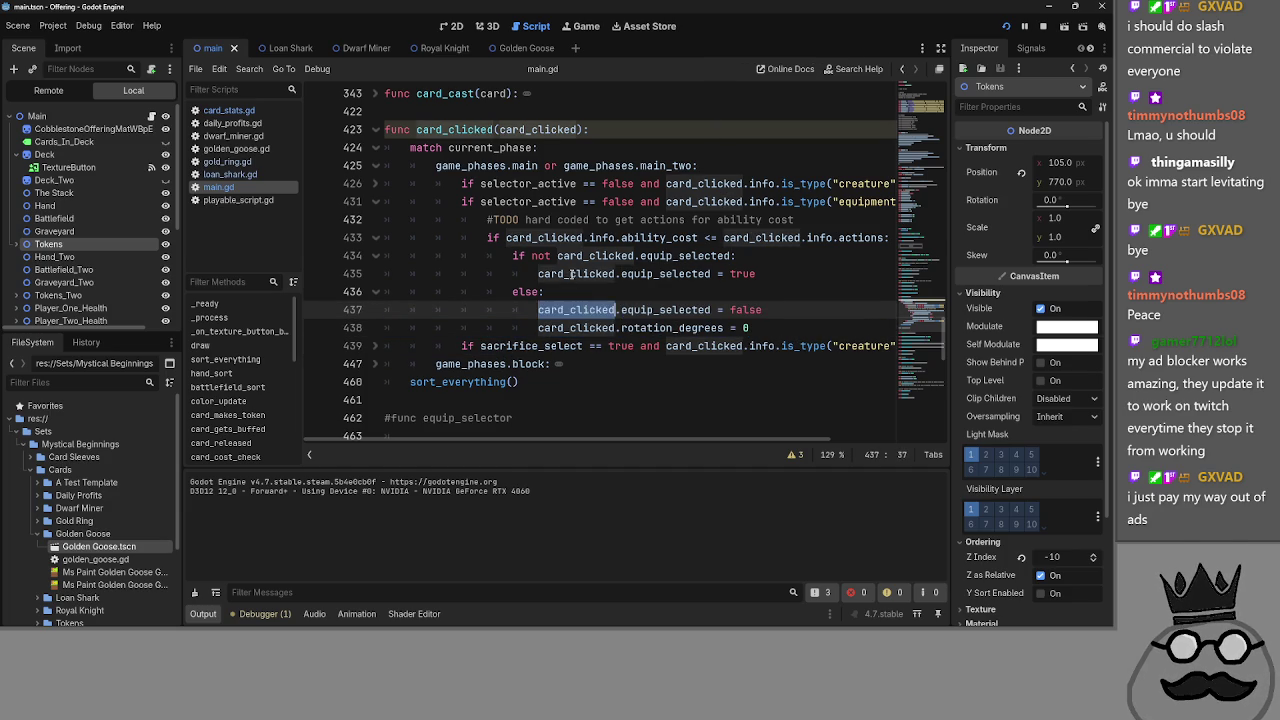
click(571, 273)
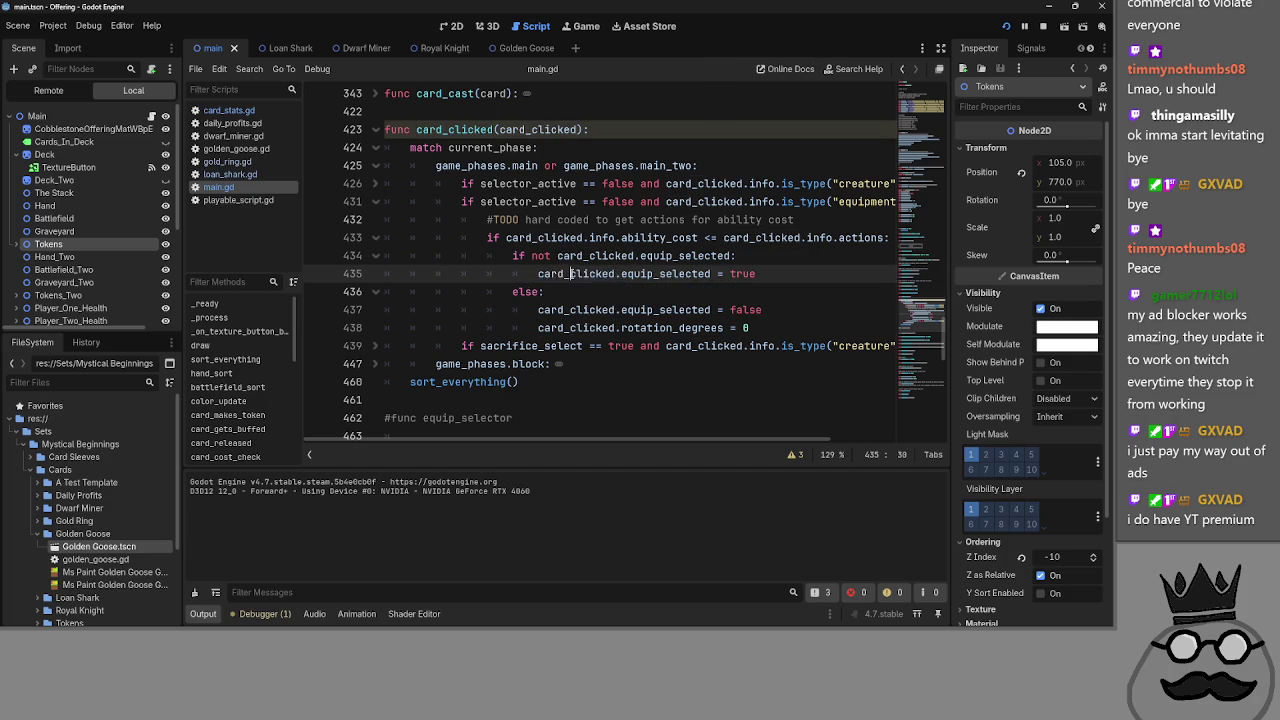
double_click(571, 273)
click(587, 288)
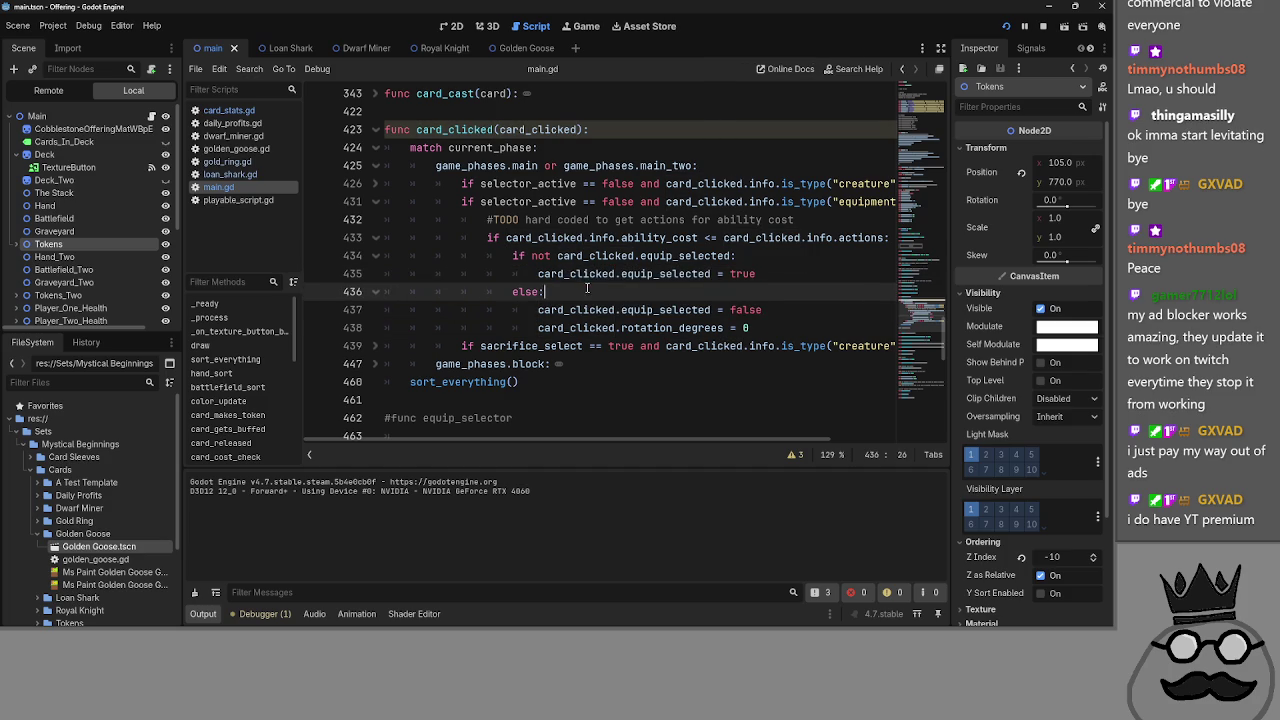
double_click(589, 276)
double_click(645, 275)
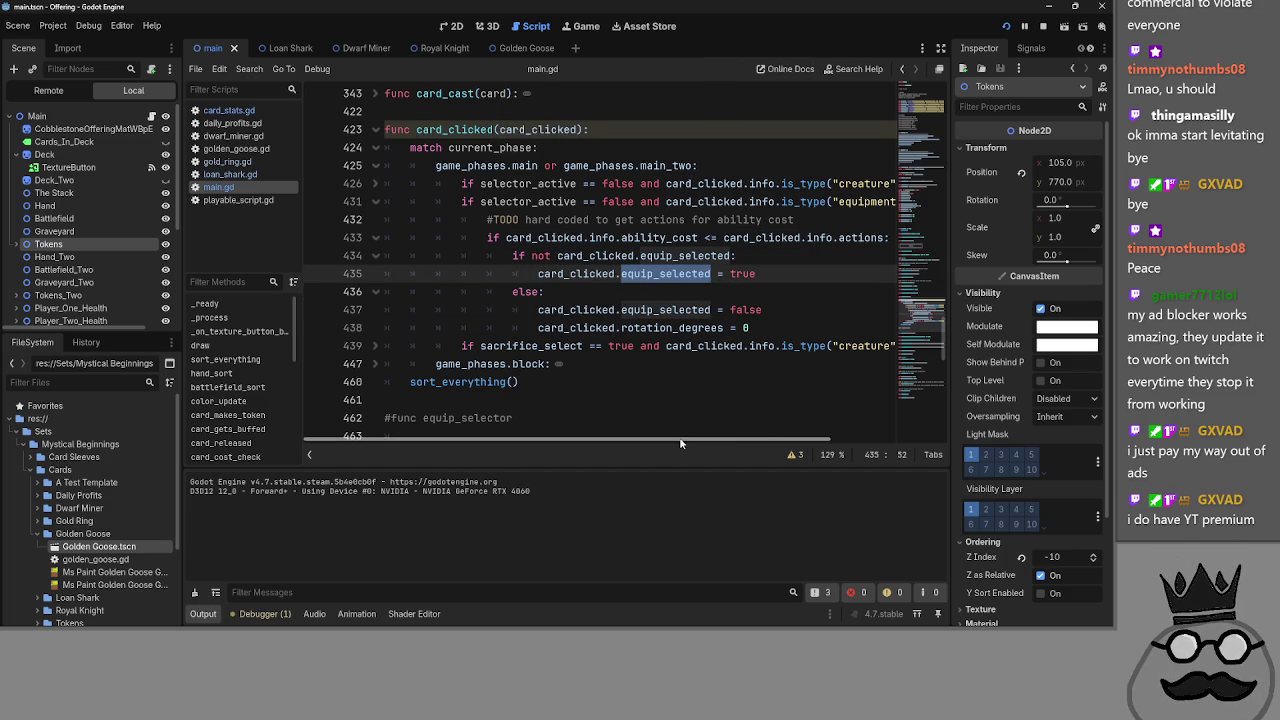
- Add print("1") under the equipment type check in card_clicked
drag(680, 443, 760, 443)
click(845, 202)
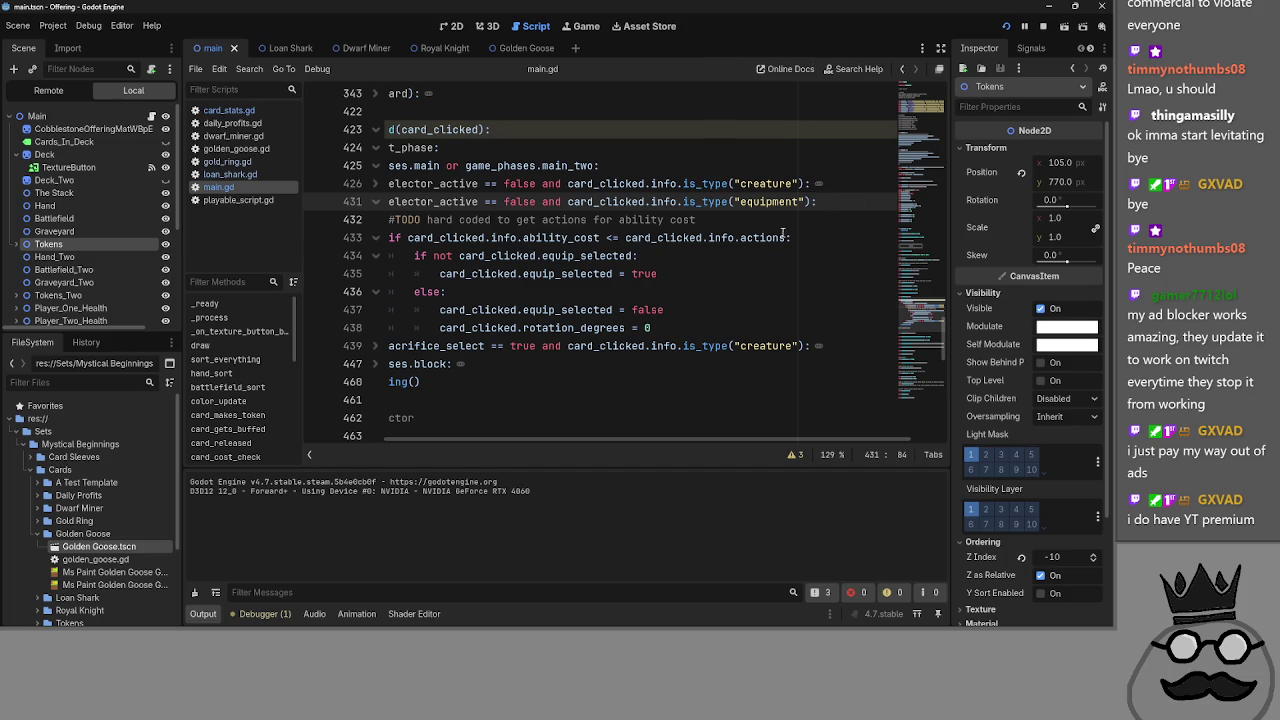
key(Return)
drag(510, 437, 430, 437)
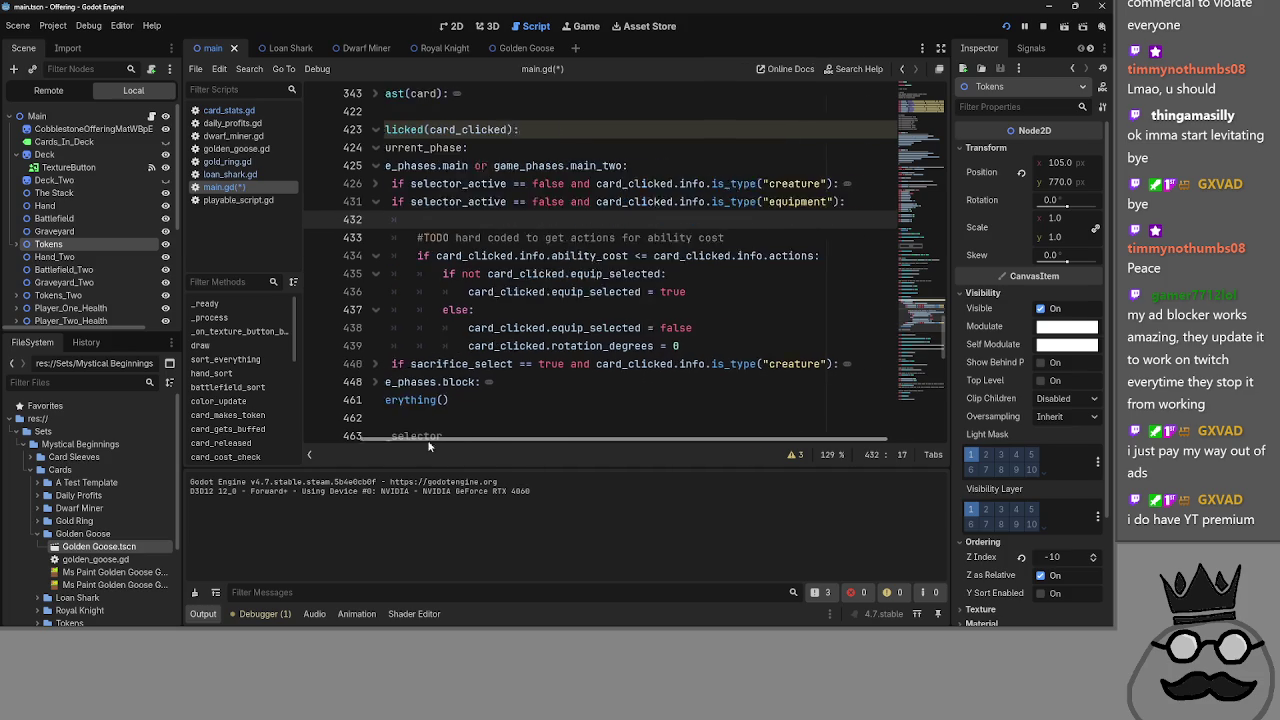
text(print)
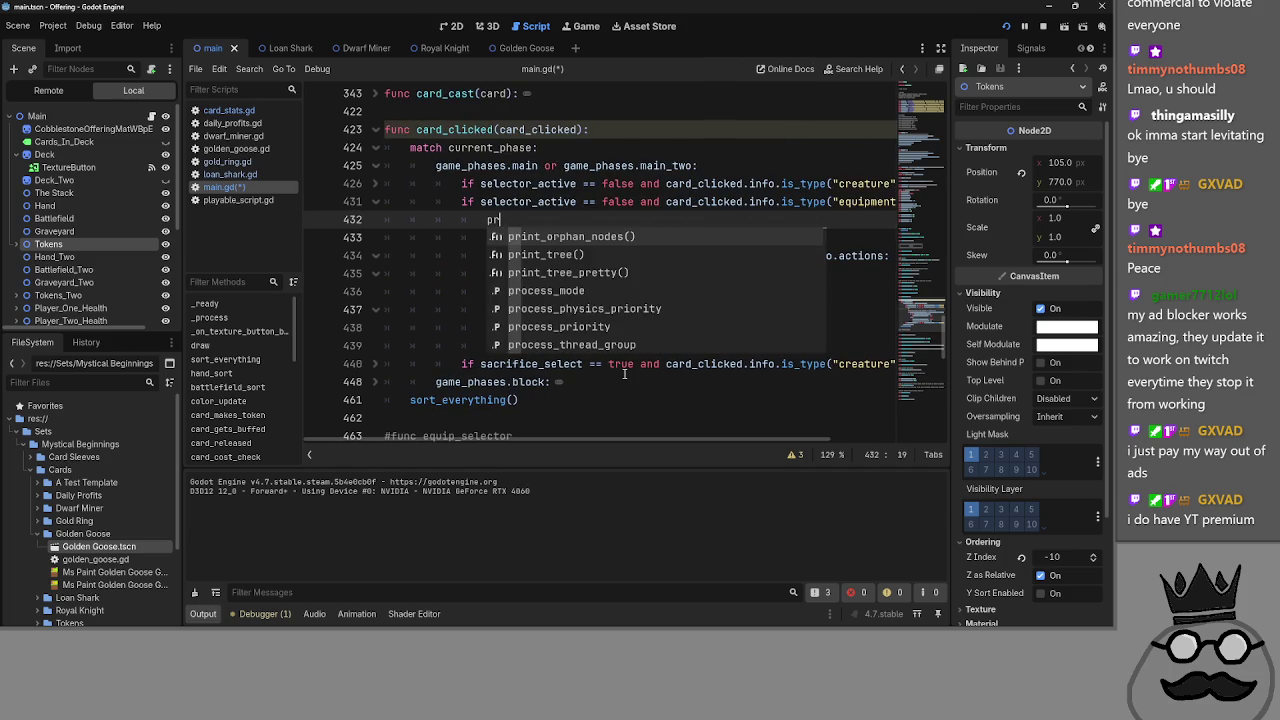
text(("1)
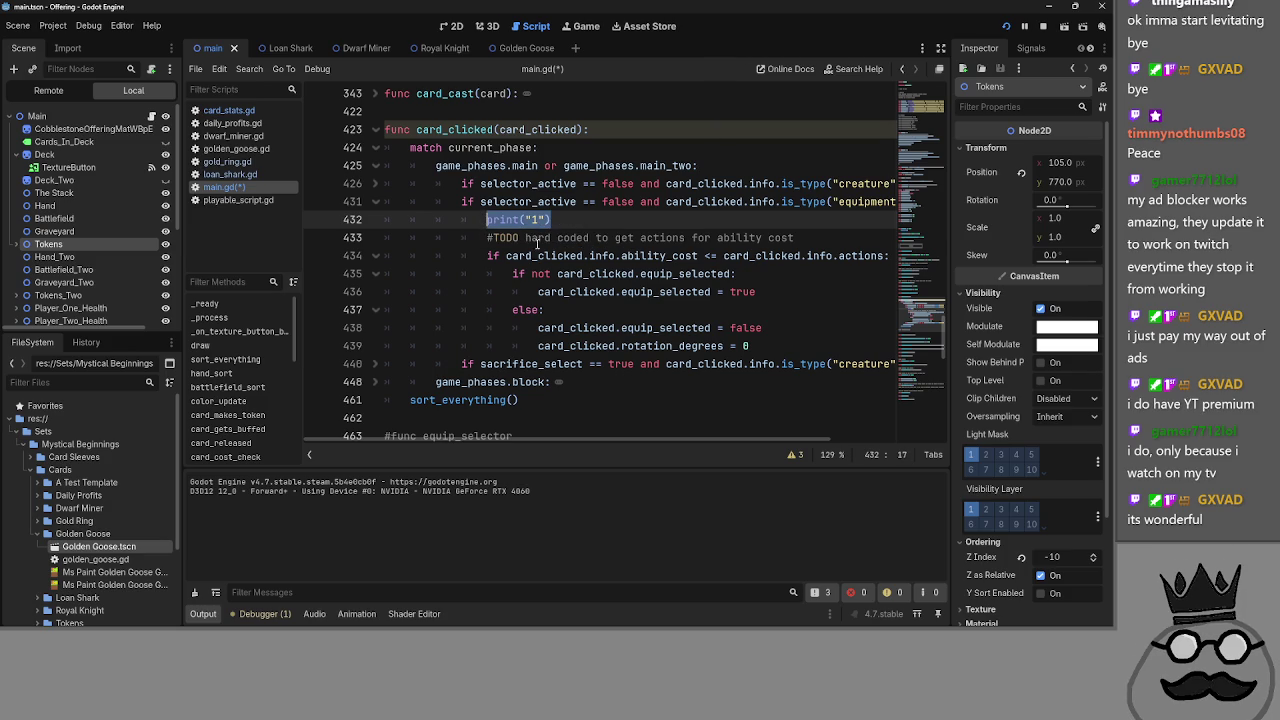
drag(650, 436, 653, 443)
- Add print("2") in the ability cost branch and print("3") before equip_selected = true
scroll(700, 300, up, 3)
click(856, 242)
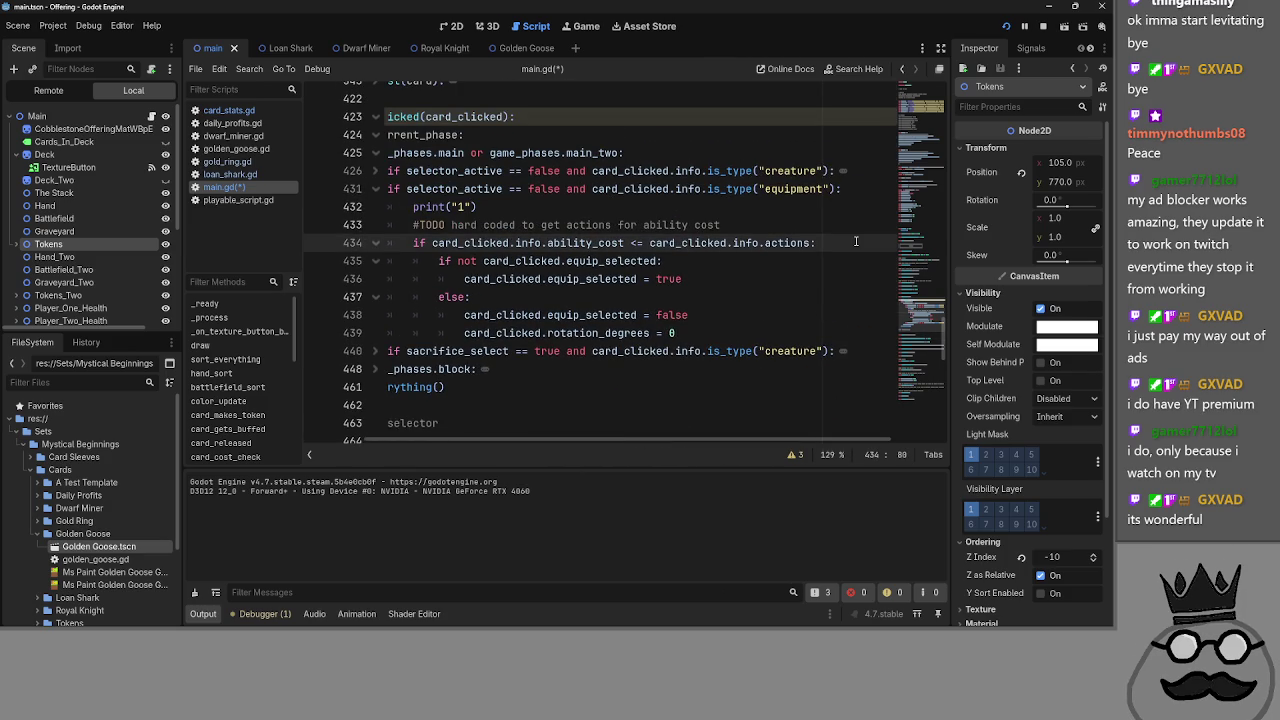
key(Return)
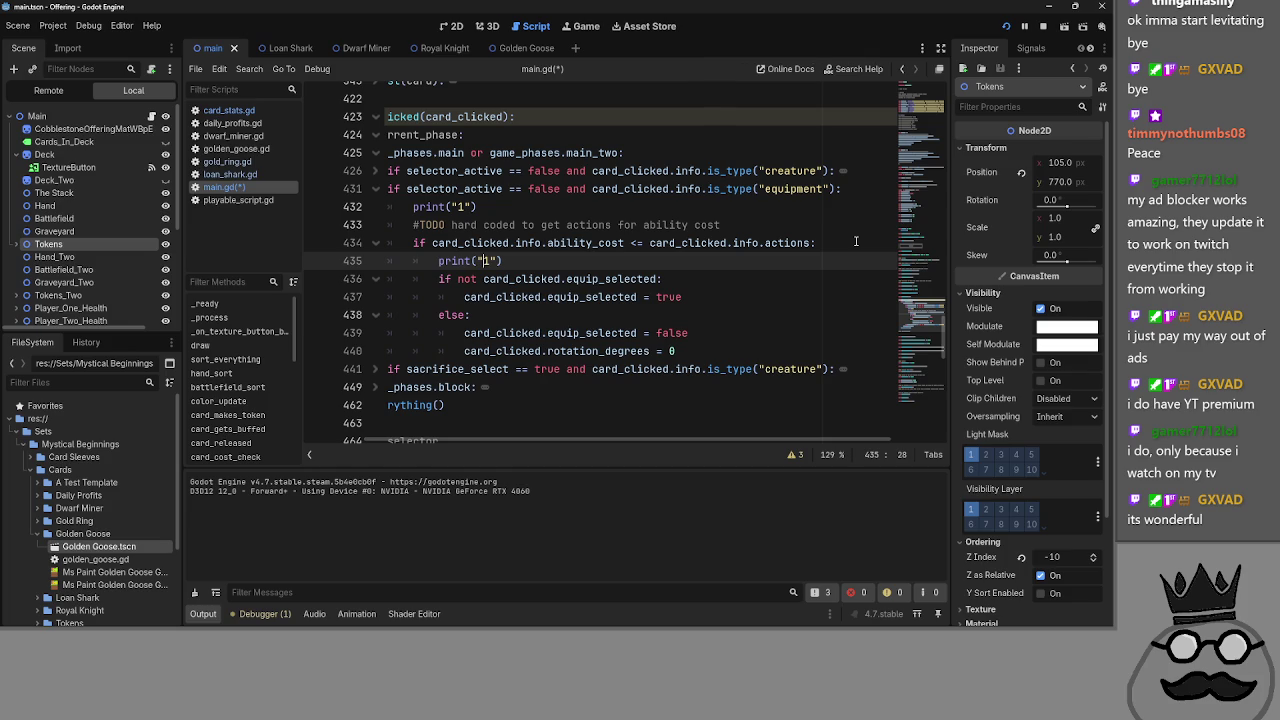
text(2)
click(729, 273)
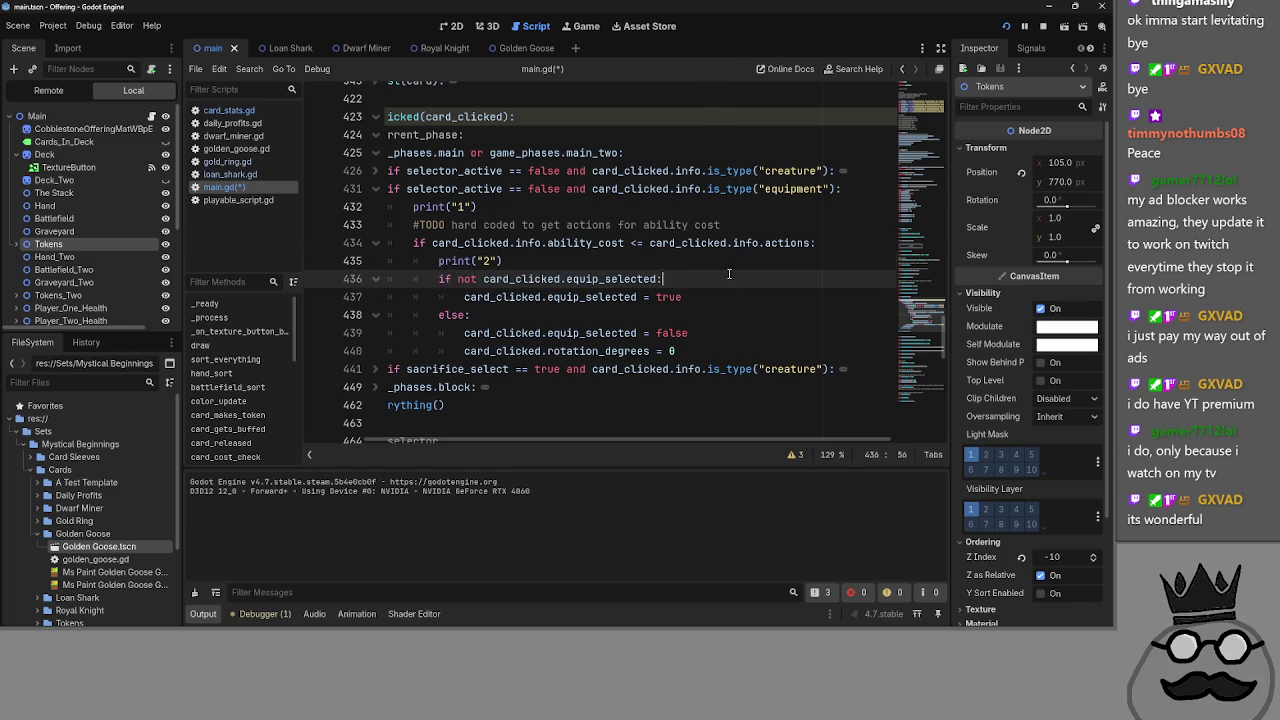
key(Return)
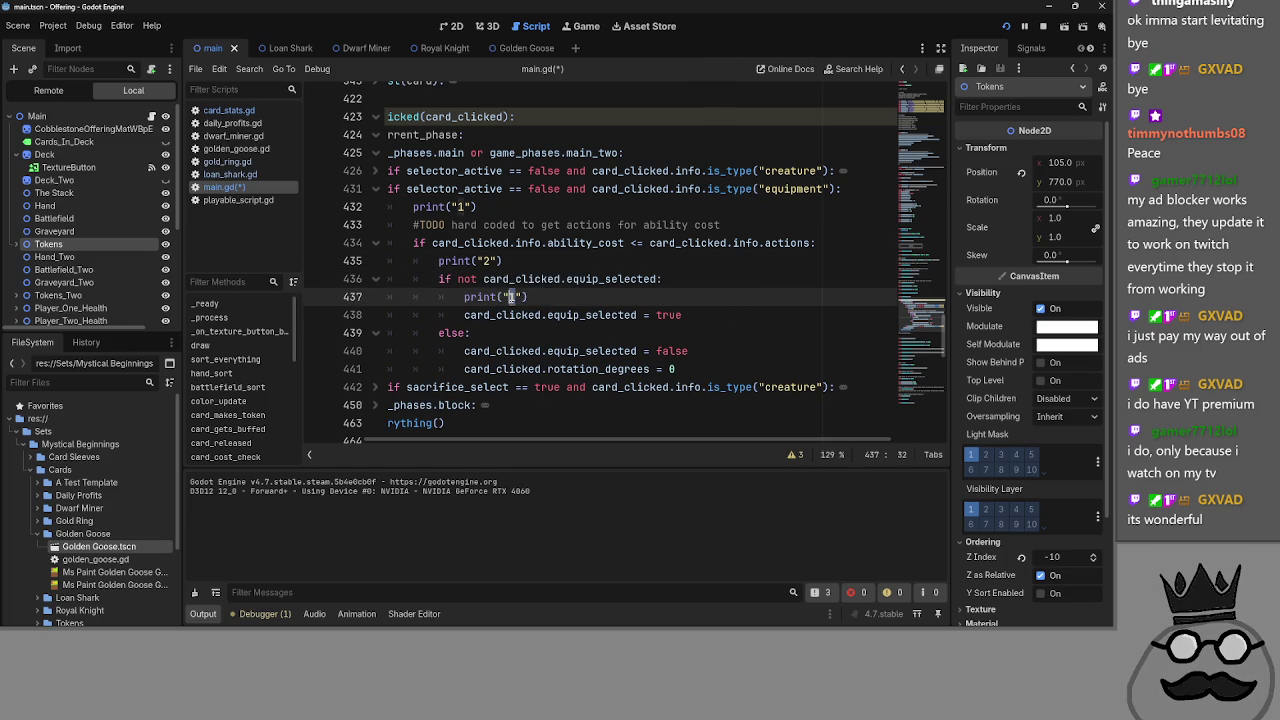
click(698, 341)
- Add print("4") inside the else branch
click(752, 340)
key(Return)
text(print("1"))
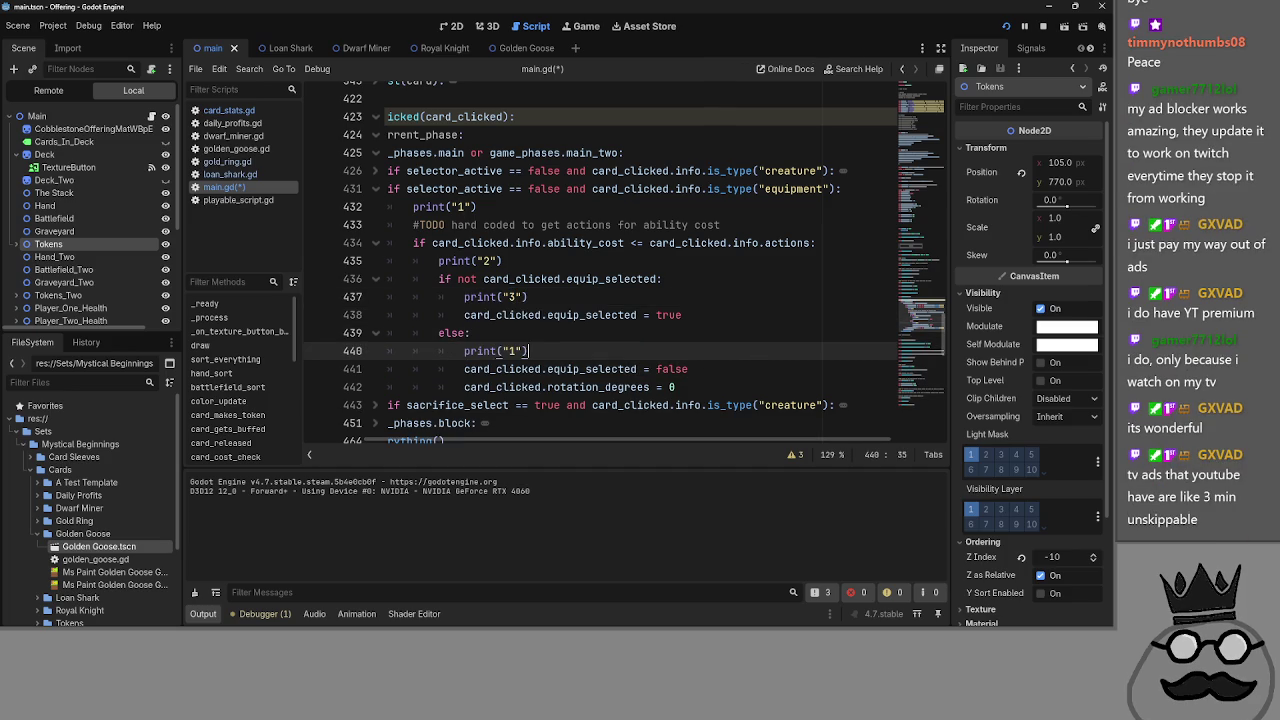
double_click(518, 354)
text(4)
click(520, 335)
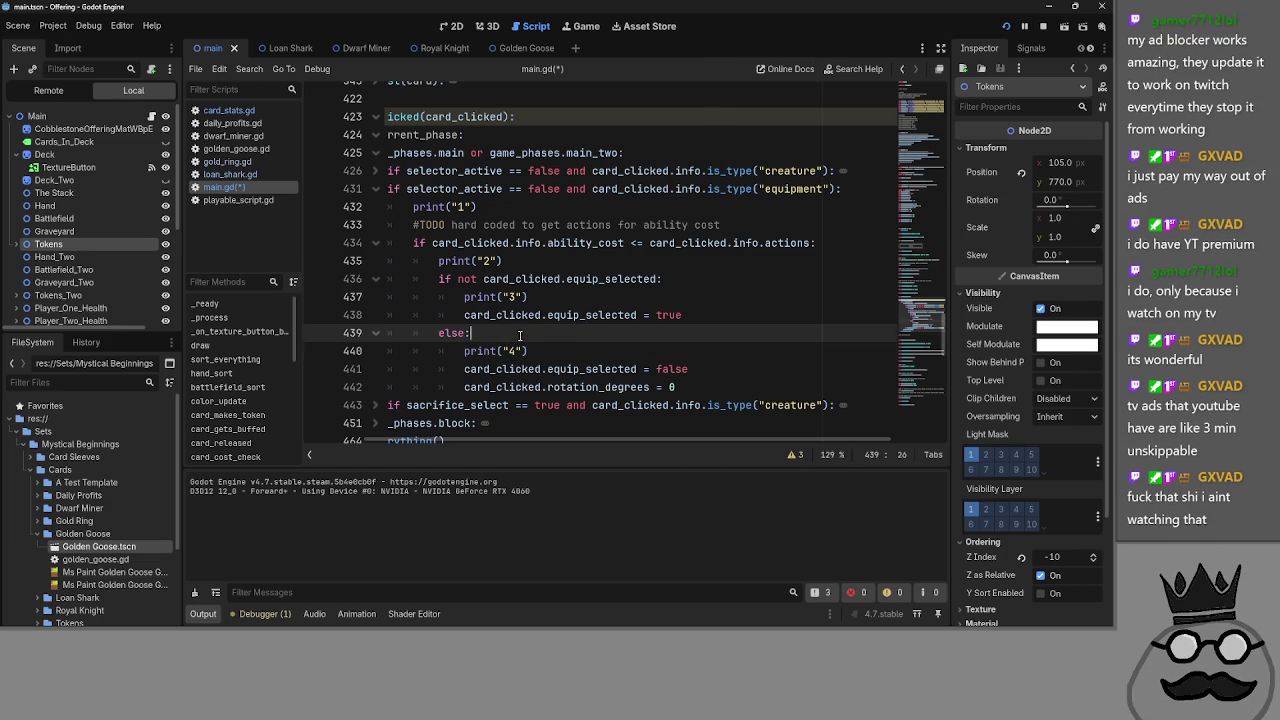
click(670, 350)
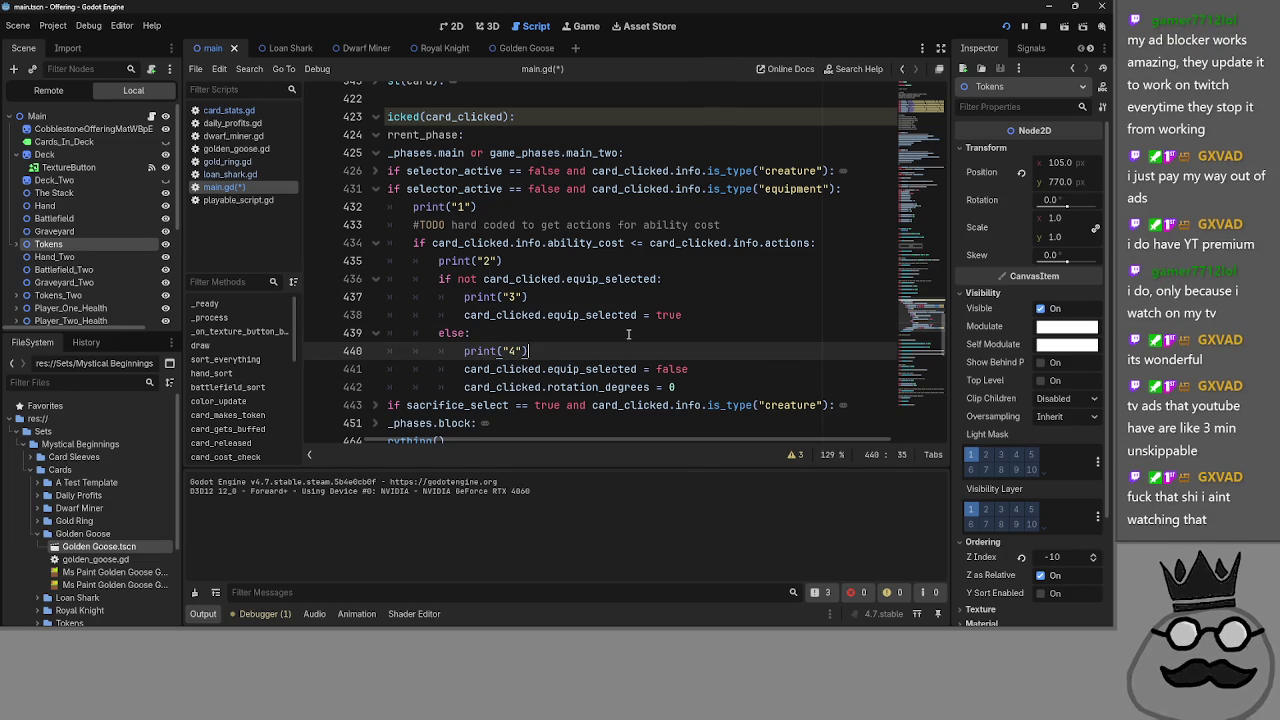
- Run the project to test the new debug prints
click(624, 332)
scroll(487, 433, left, 2)
scroll(487, 433, up, 1)
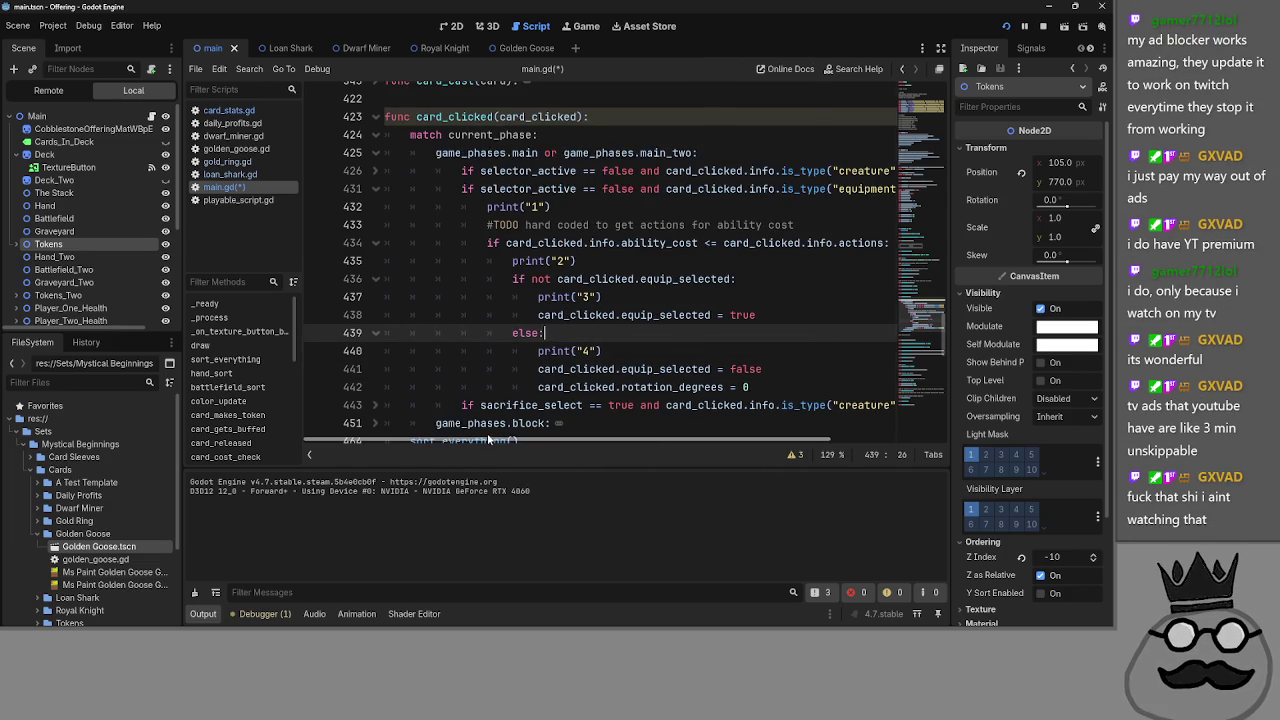
click(1006, 26)
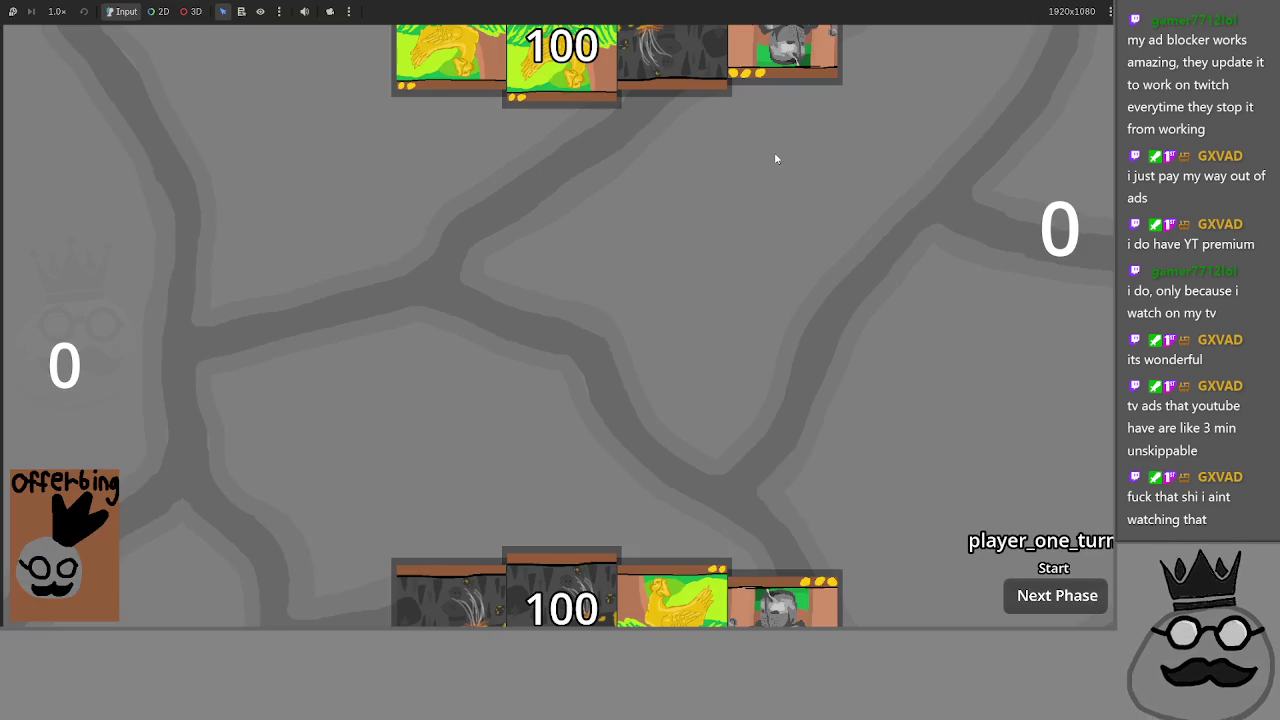
- Play the dark Makes cards and both ring cards from the hand onto the board
click(578, 582)
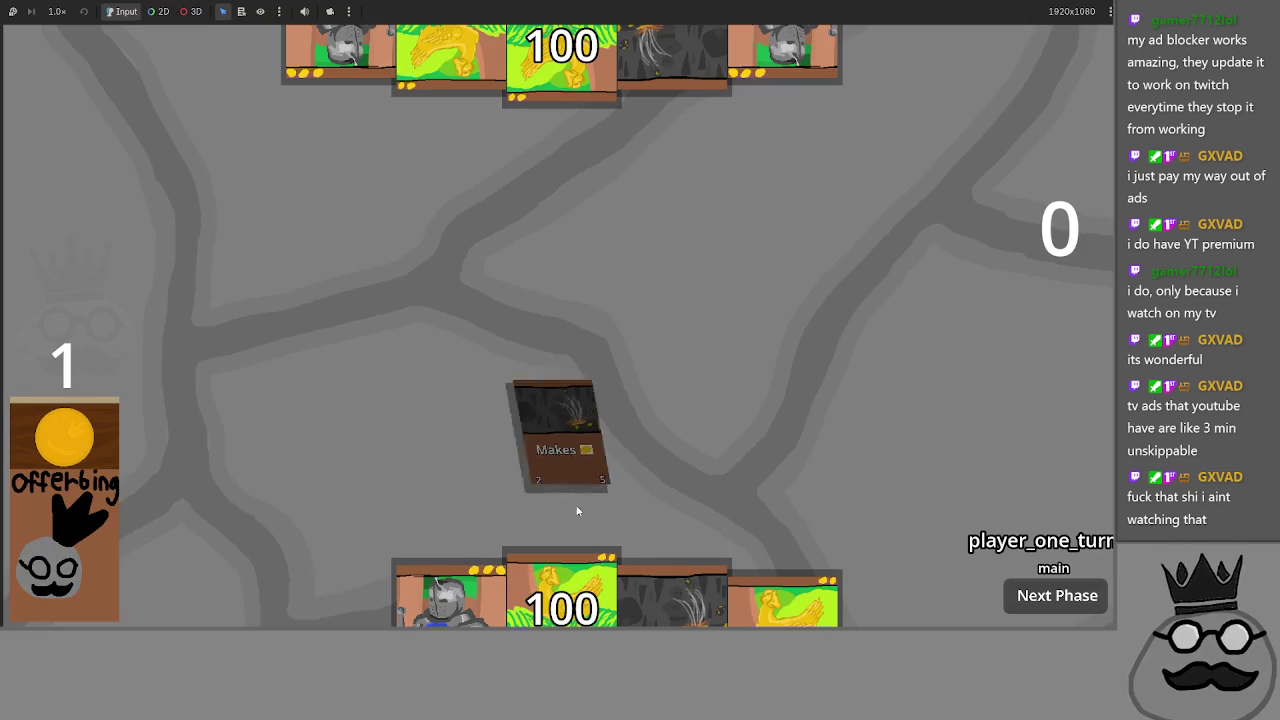
click(670, 595)
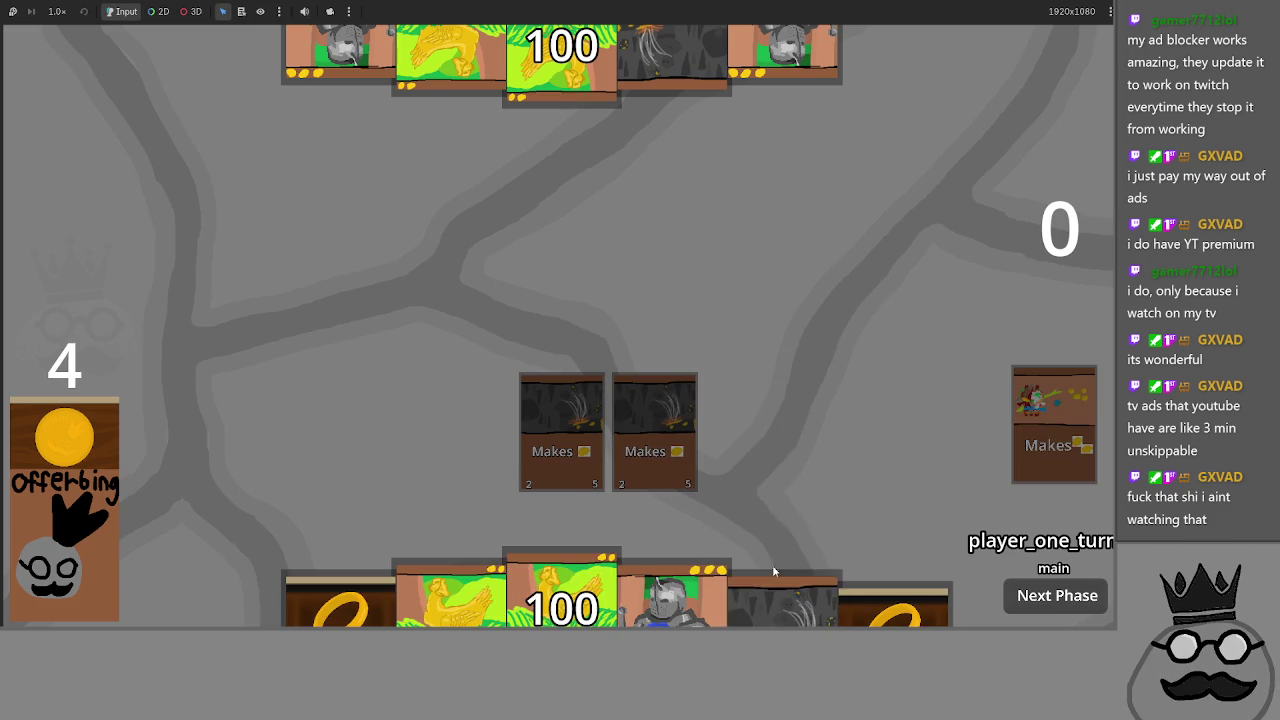
click(777, 588)
click(777, 588)
click(340, 600)
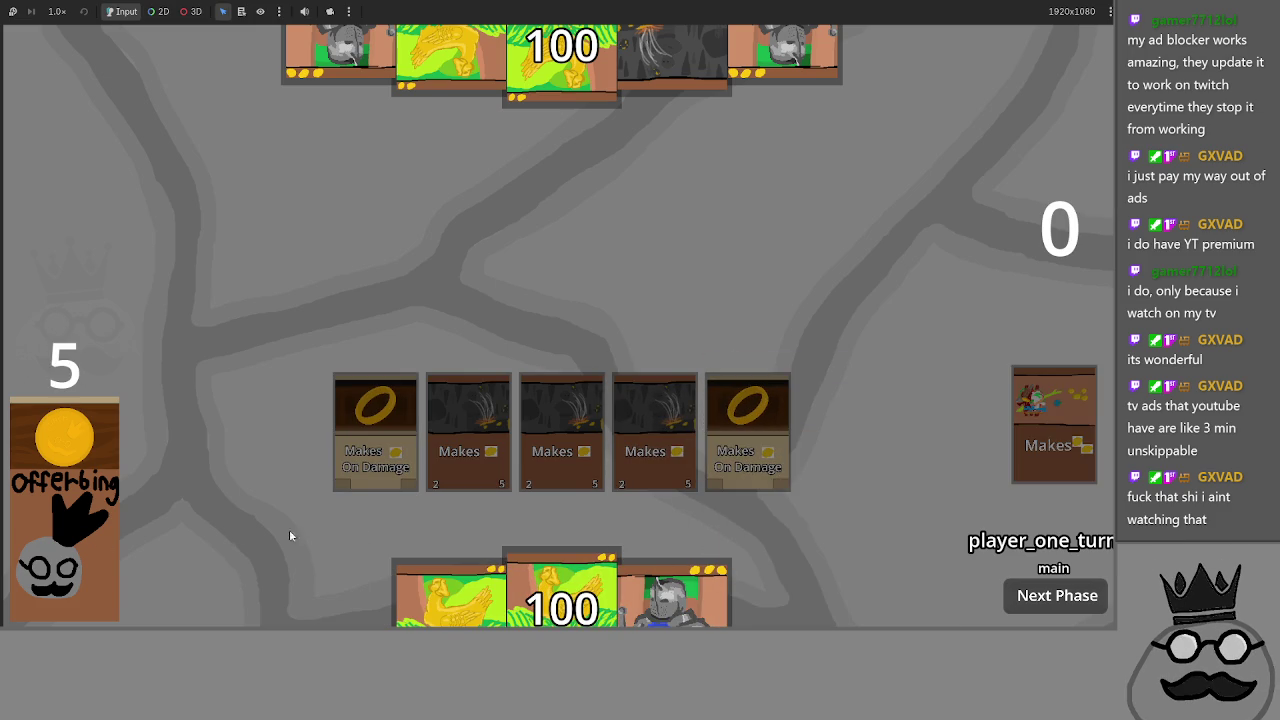
- Back in main.gd, highlight every use of card_clicked on the equipment check line
key(alt+Tab)
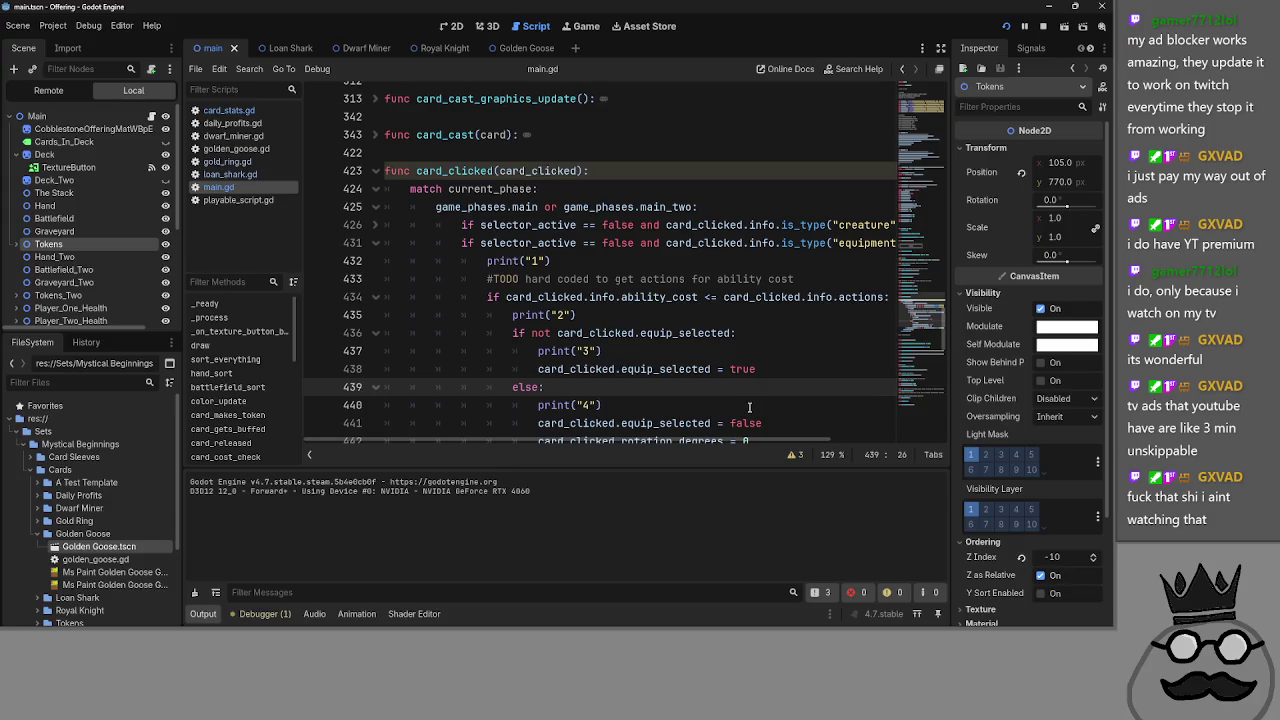
key(alt+Tab)
key(alt+Tab)
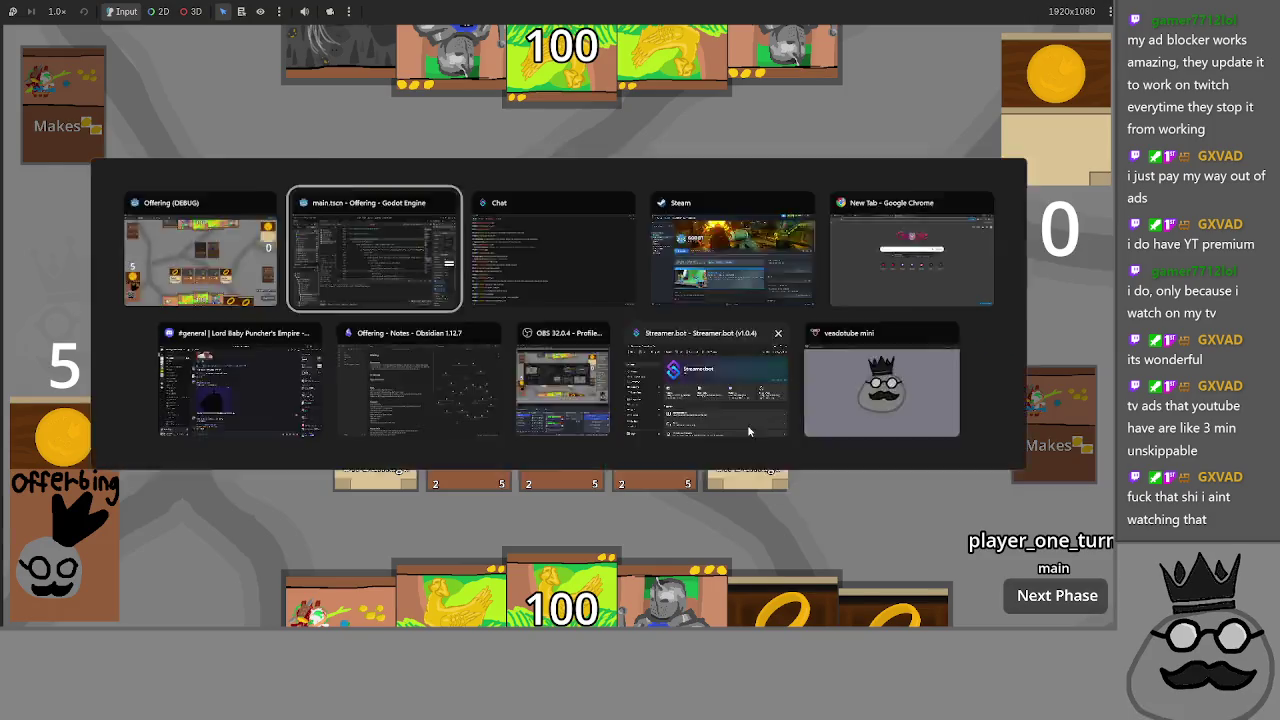
drag(572, 442, 655, 436)
click(648, 243)
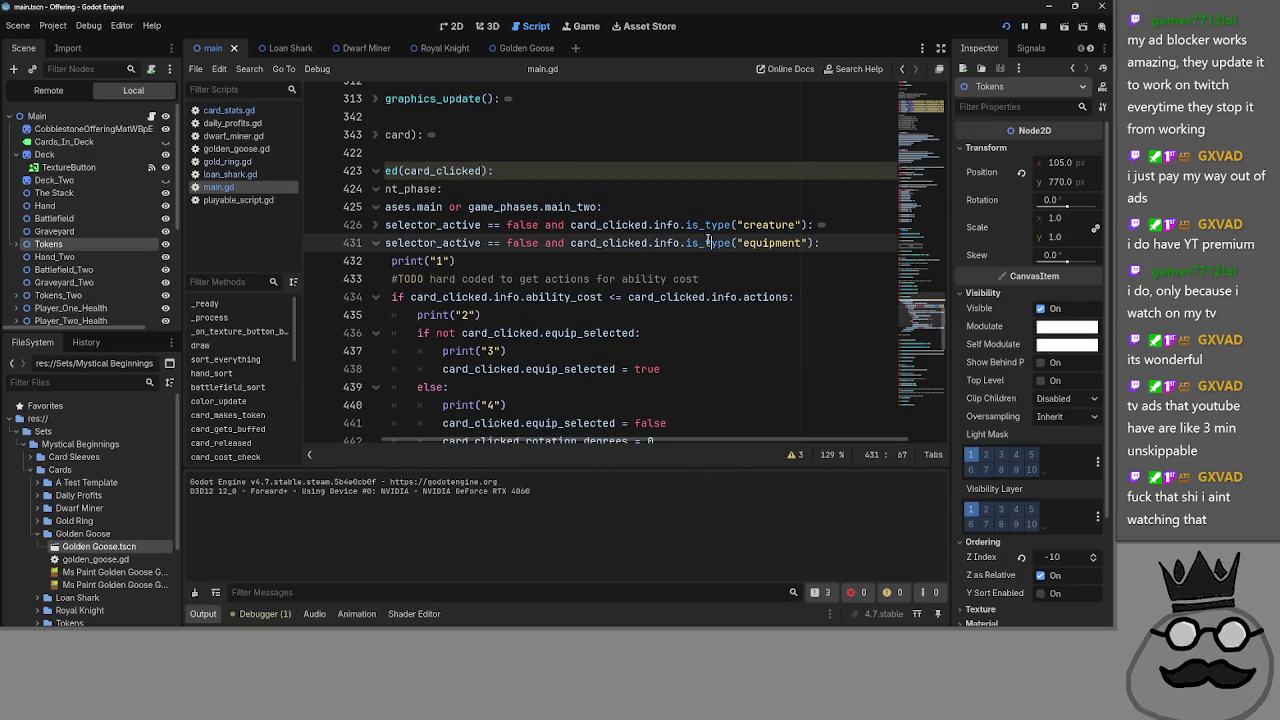
double_click(604, 242)
drag(615, 441, 516, 440)
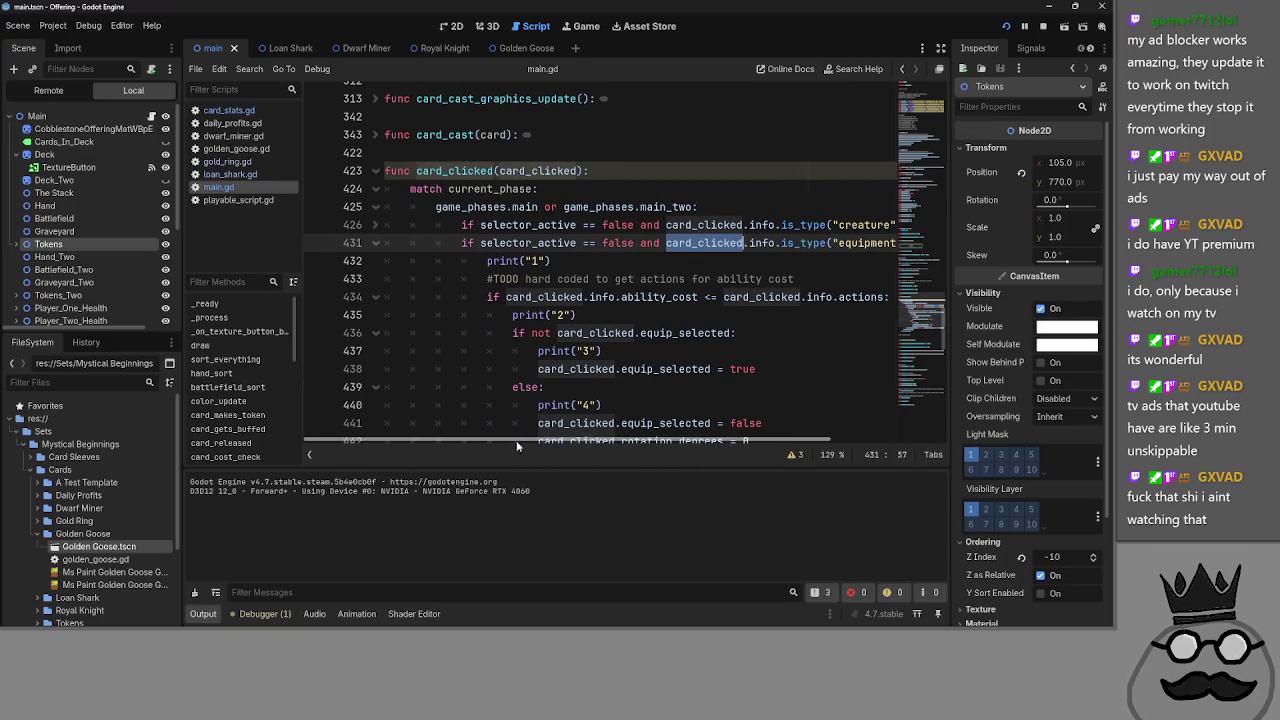
- Toggle the folds at lines 431 and 425, leaving the creature branch at line 426 expanded
click(377, 243)
click(377, 243)
click(377, 243)
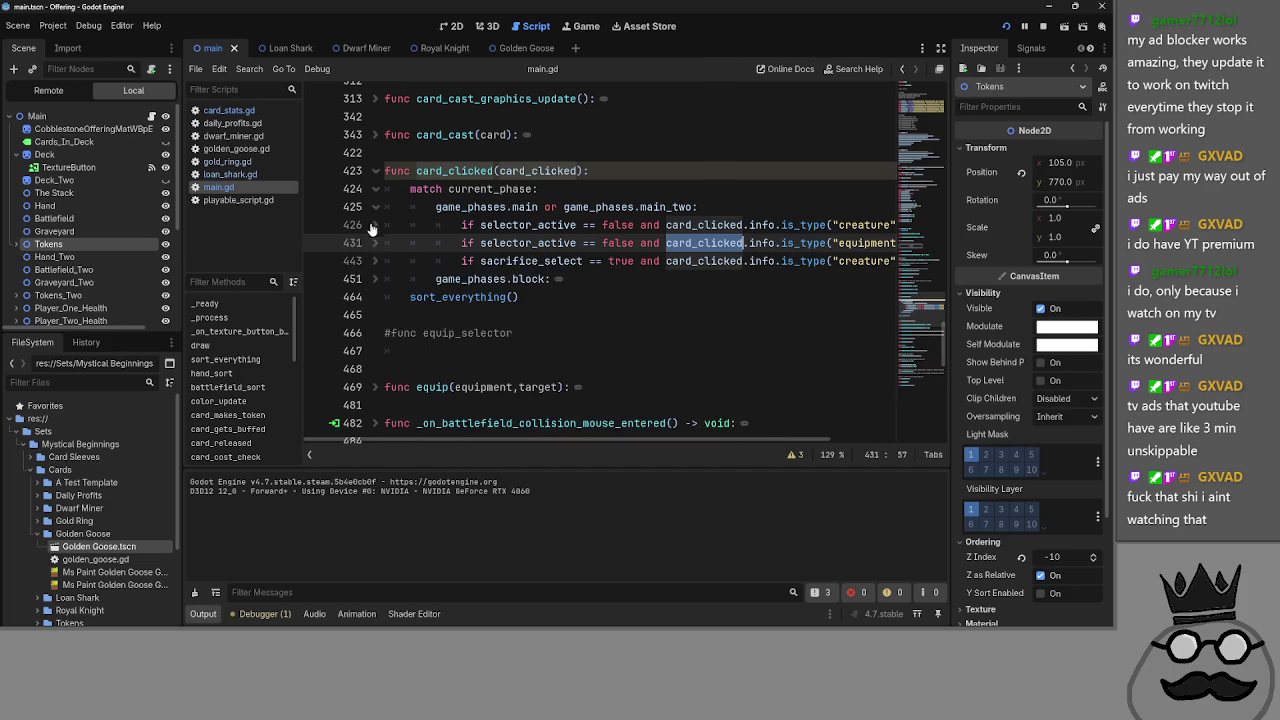
click(371, 225)
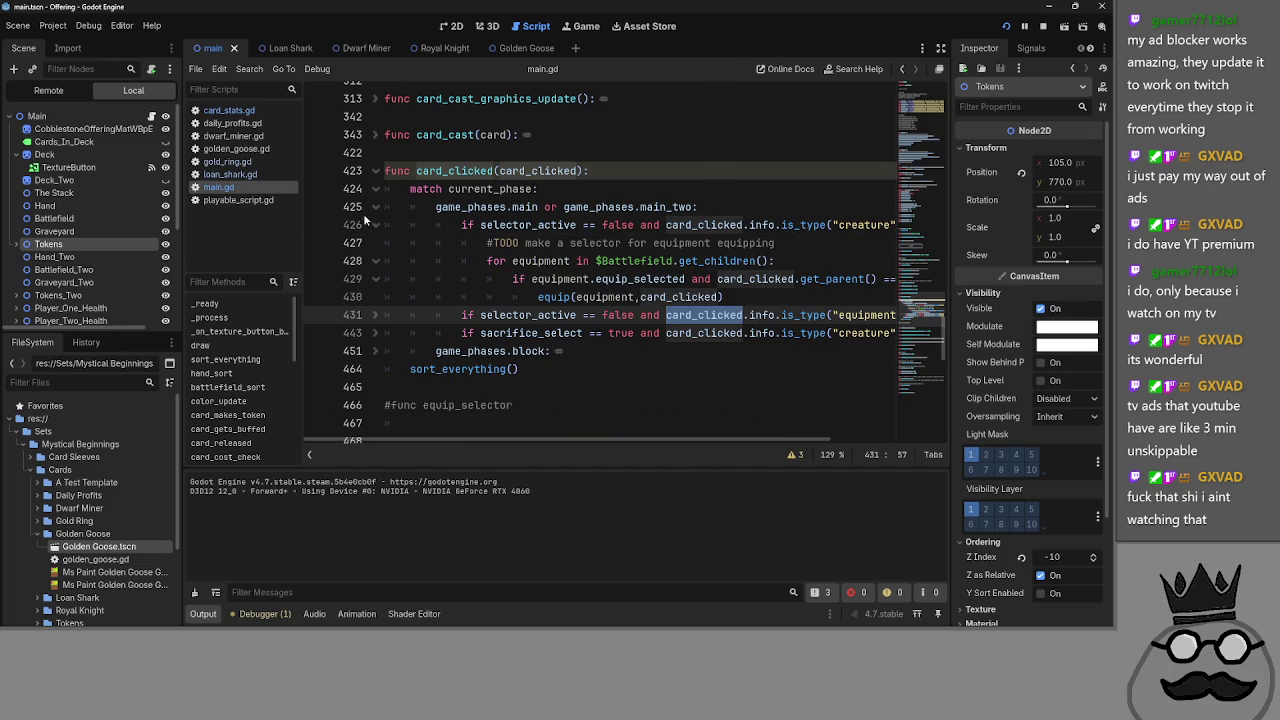
click(366, 206)
click(376, 207)
click(376, 207)
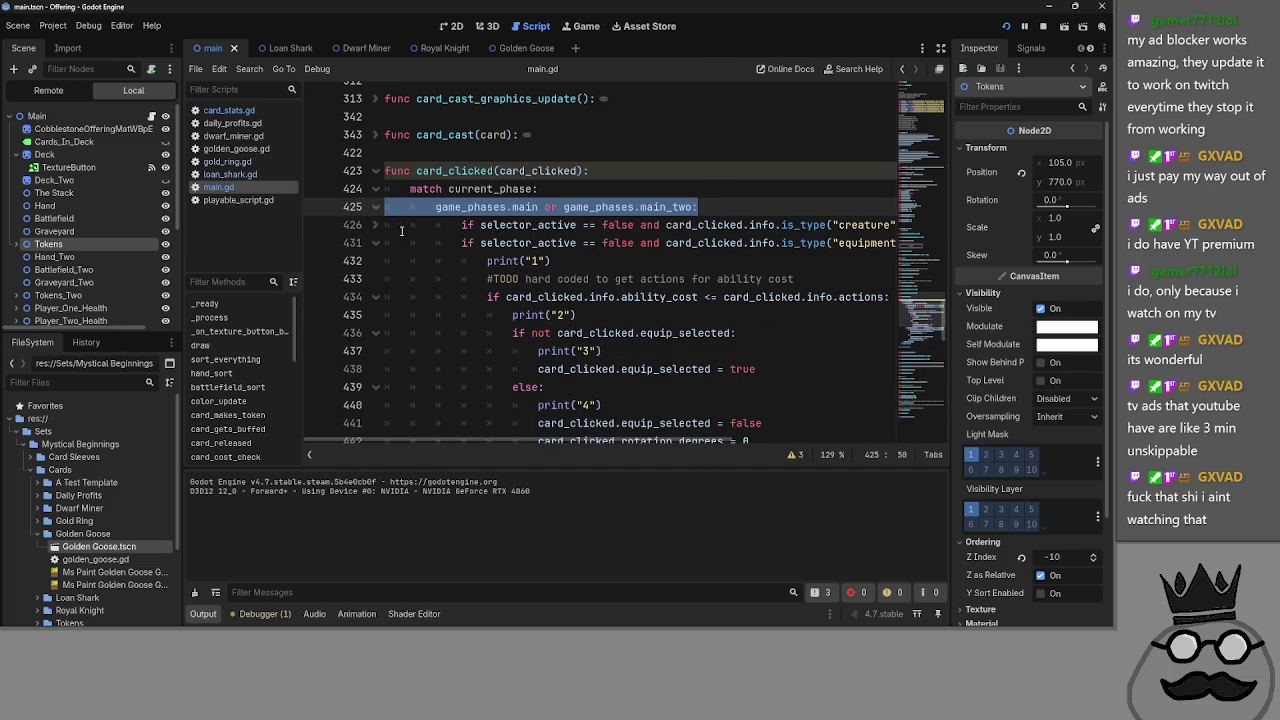
click(377, 227)
- Add print("0") under the main-phase case on line 425
click(759, 206)
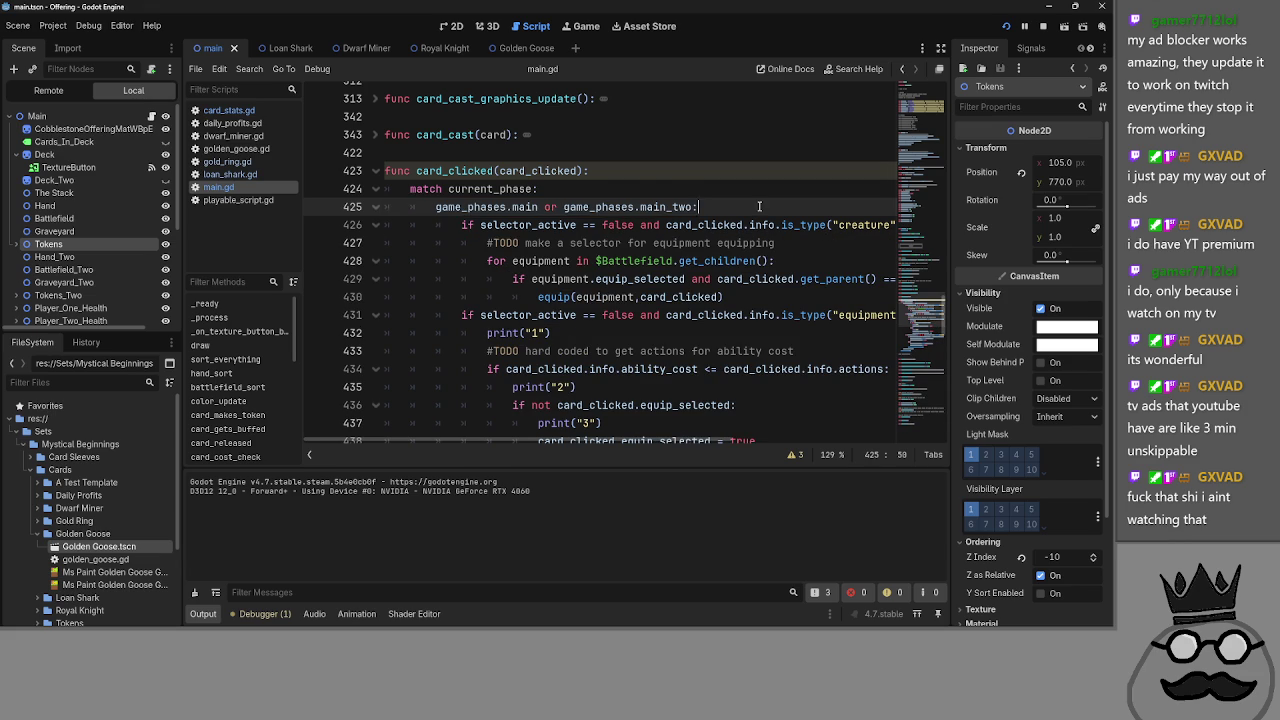
key(Return)
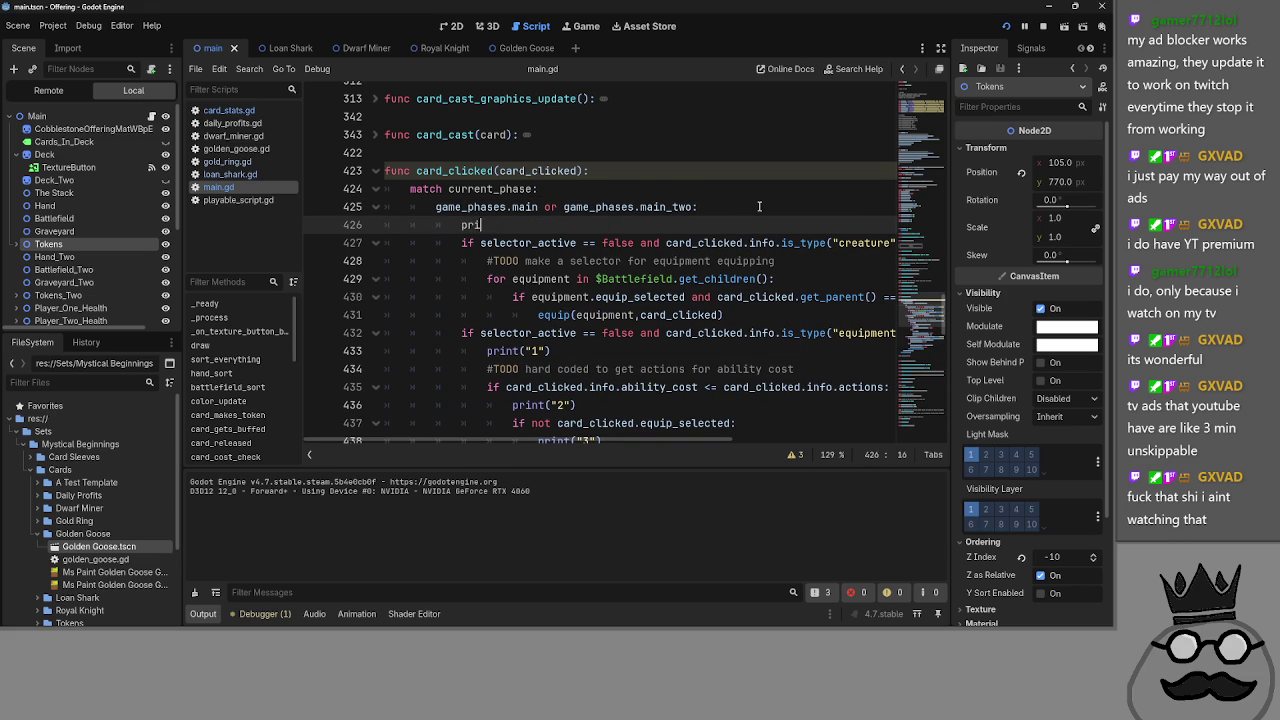
text(ii)
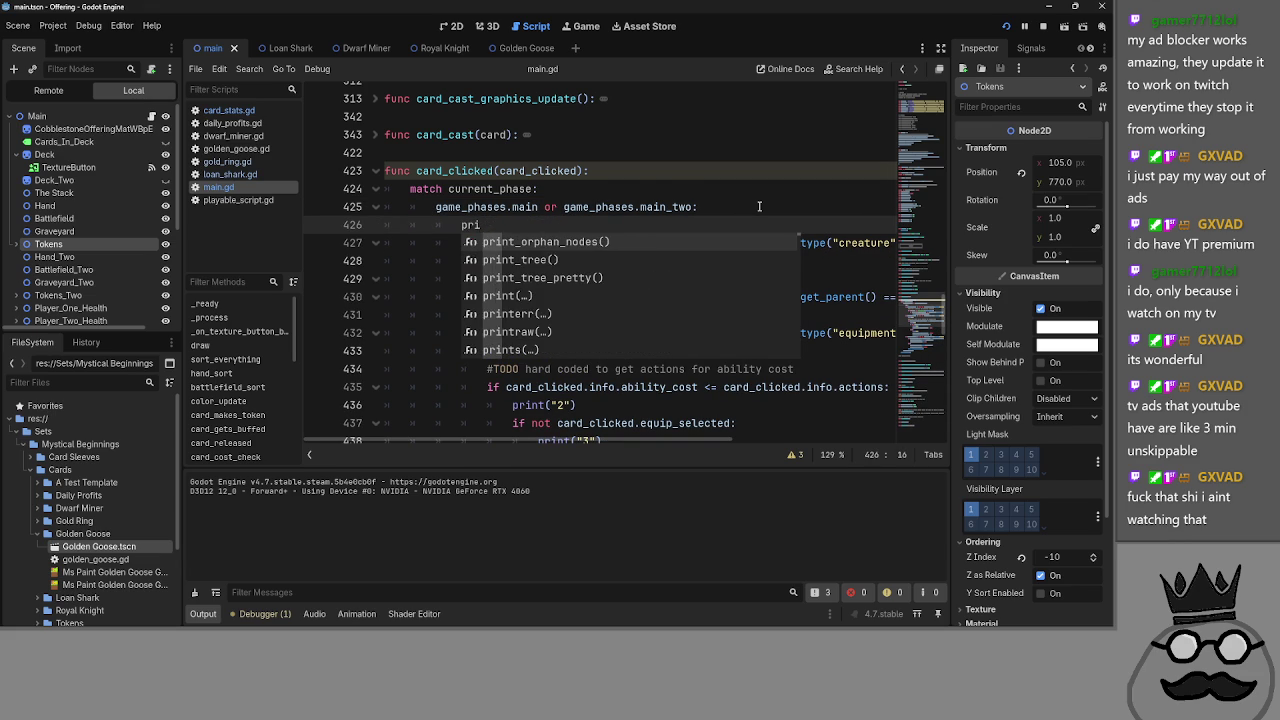
text(()
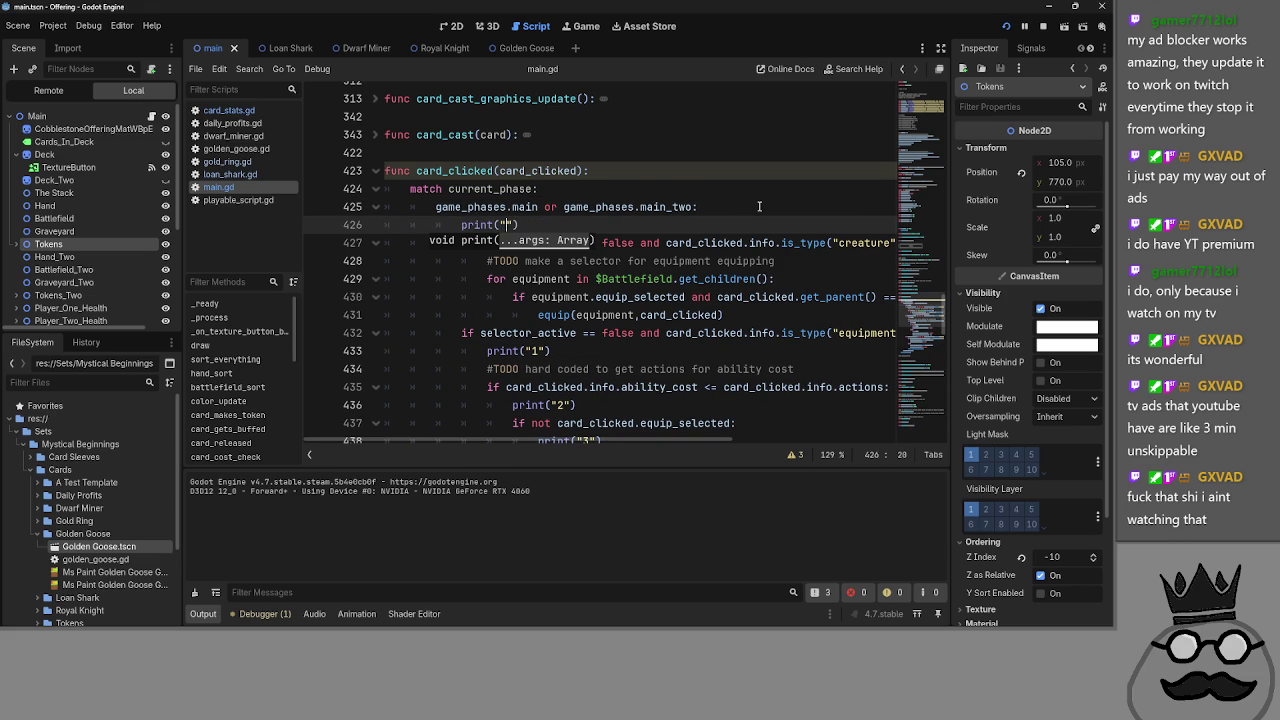
- Place print("-1") above the match statement at the start of card_clicked, then relaunch the game
click(611, 194)
key(Return)
text(print()
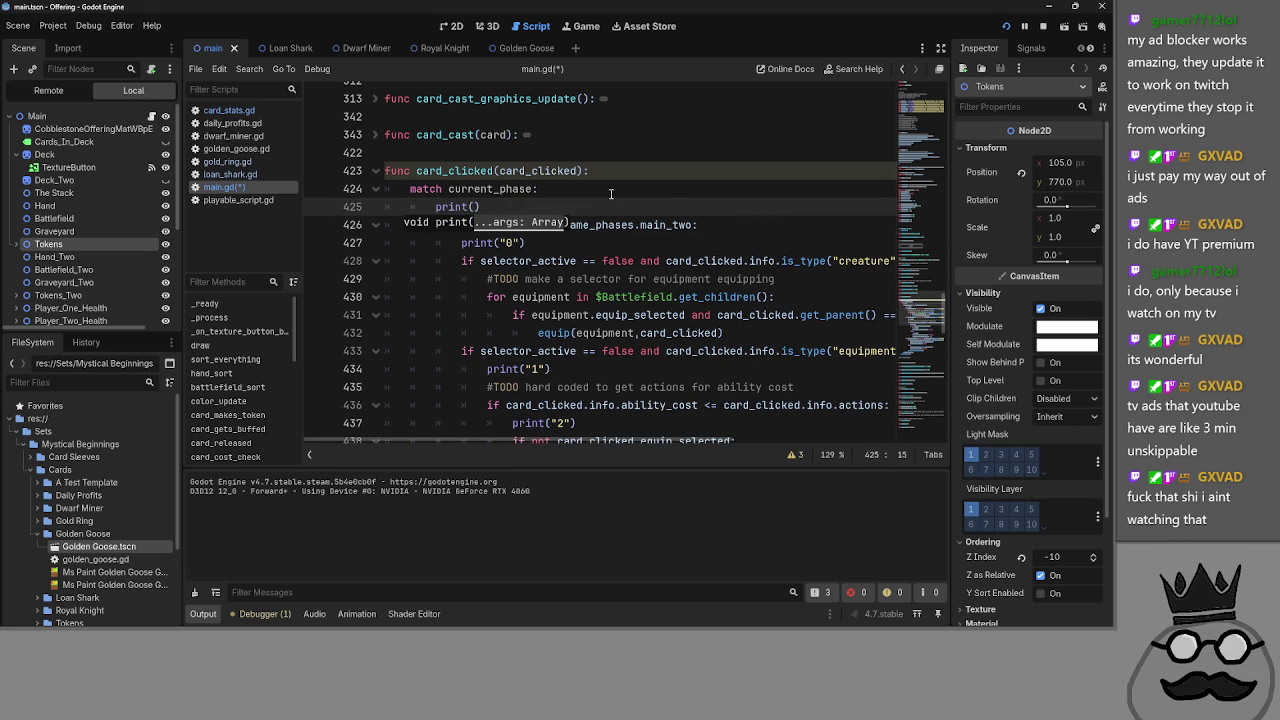
text("-1)
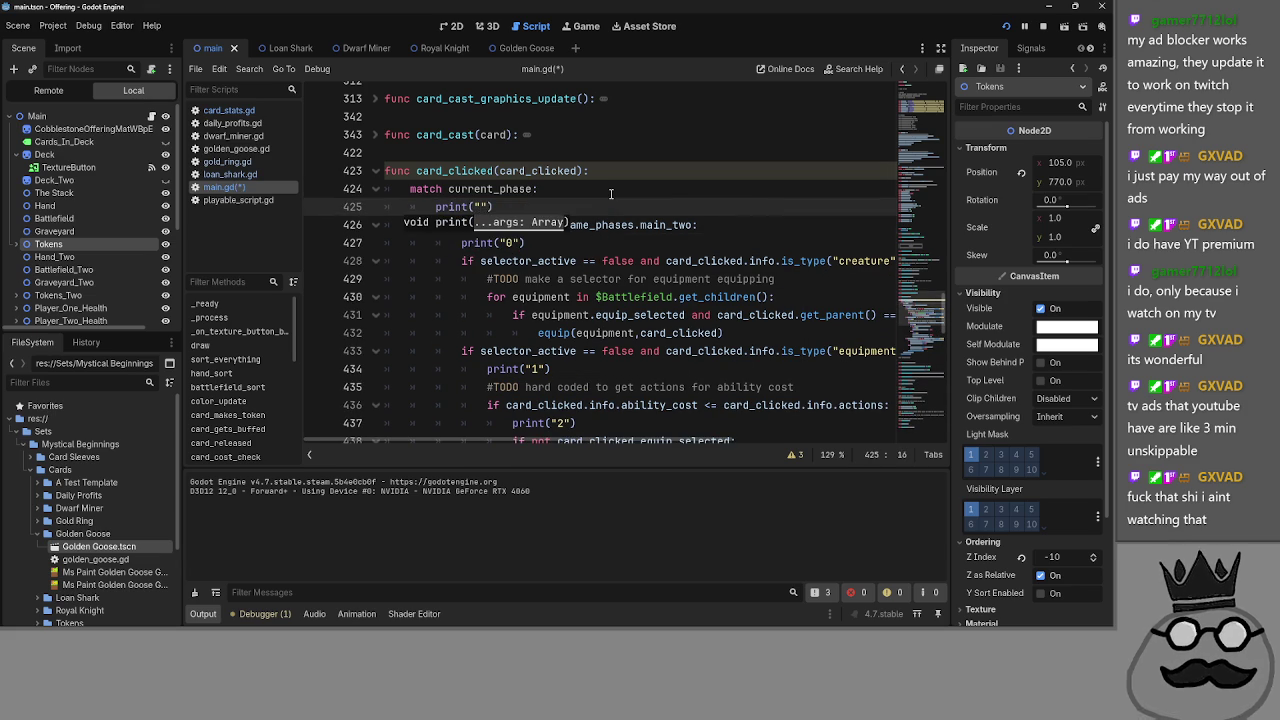
click(611, 194)
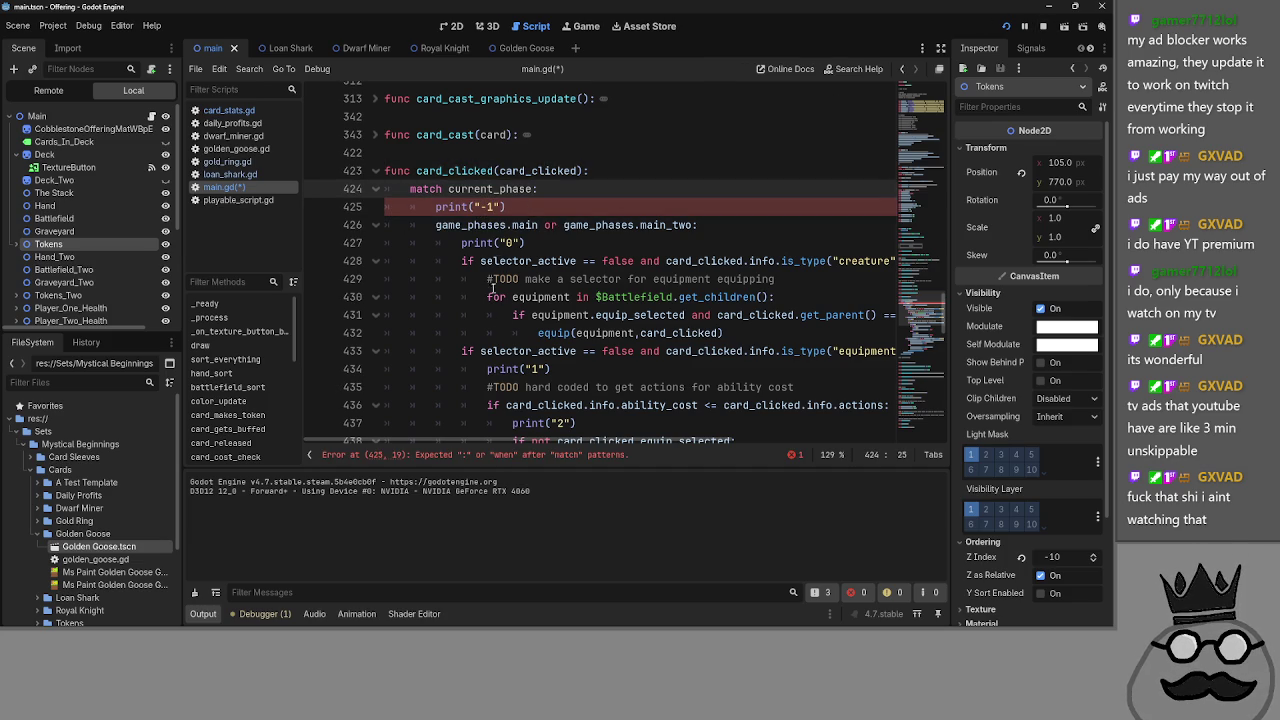
click(487, 209)
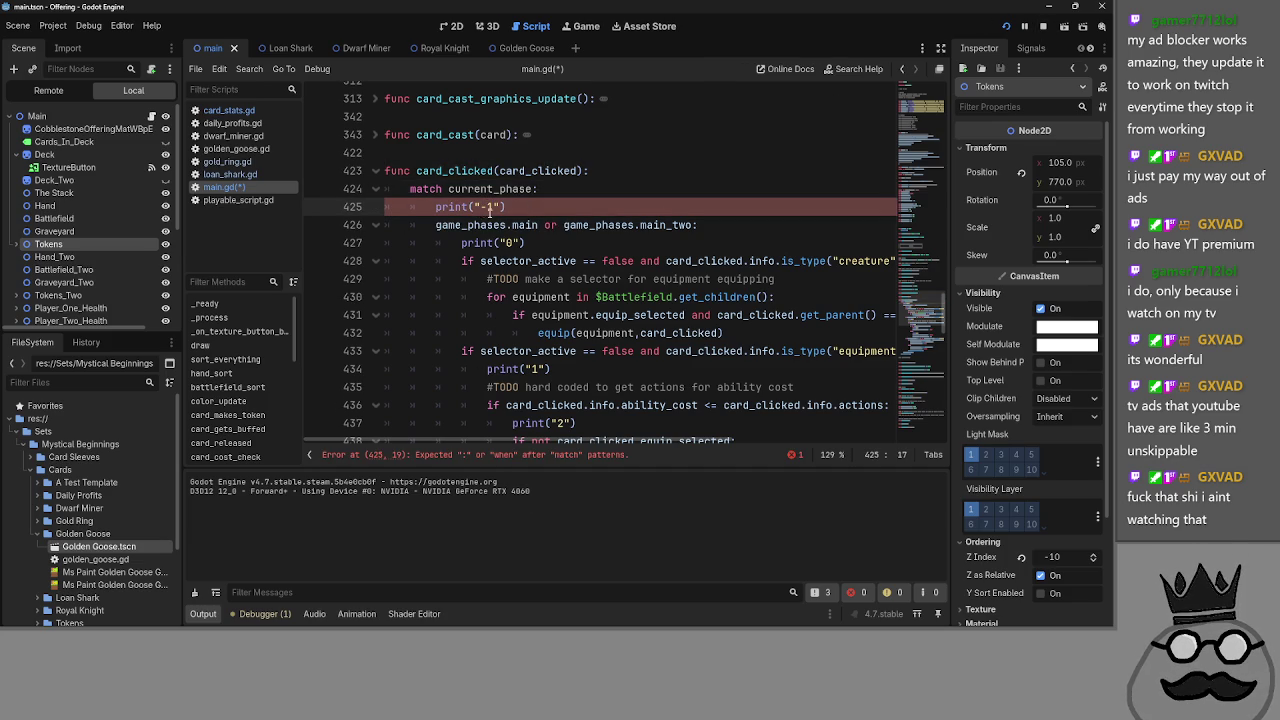
key(ctrl+z)
key(ctrl+z)
key(ctrl+z)
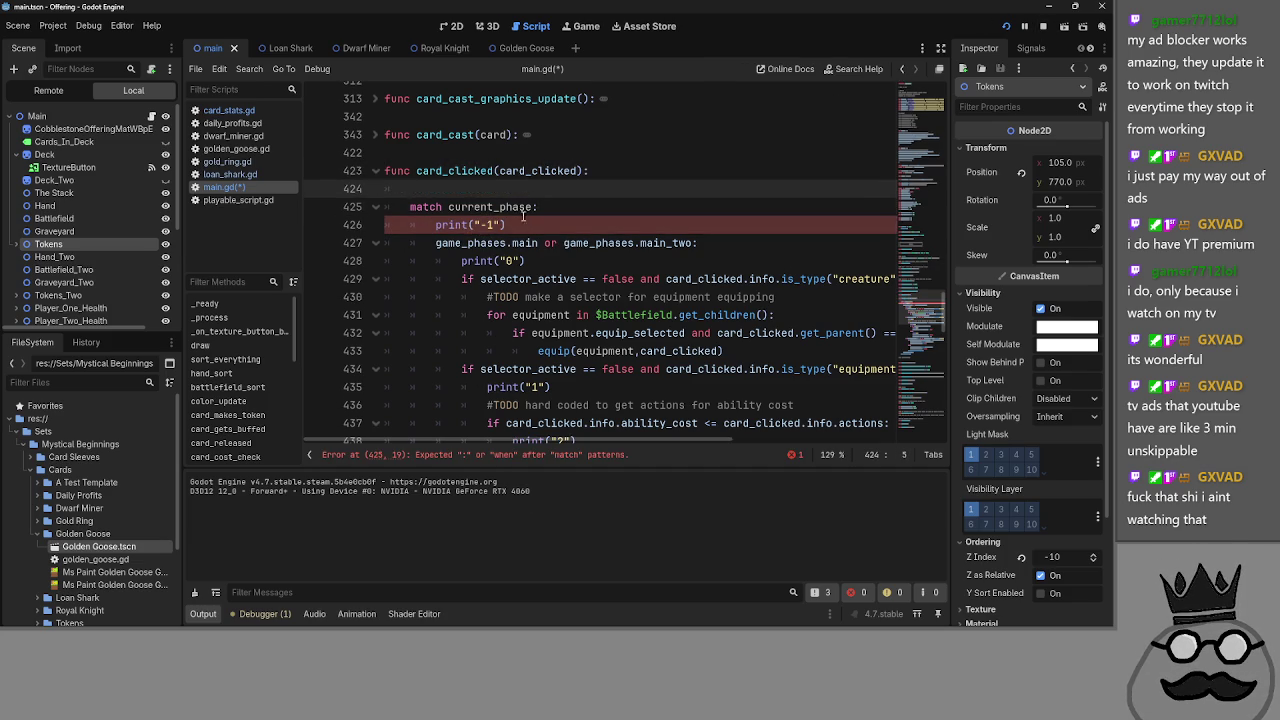
key(ctrl+z)
key(ctrl+z)
key(ctrl+z)
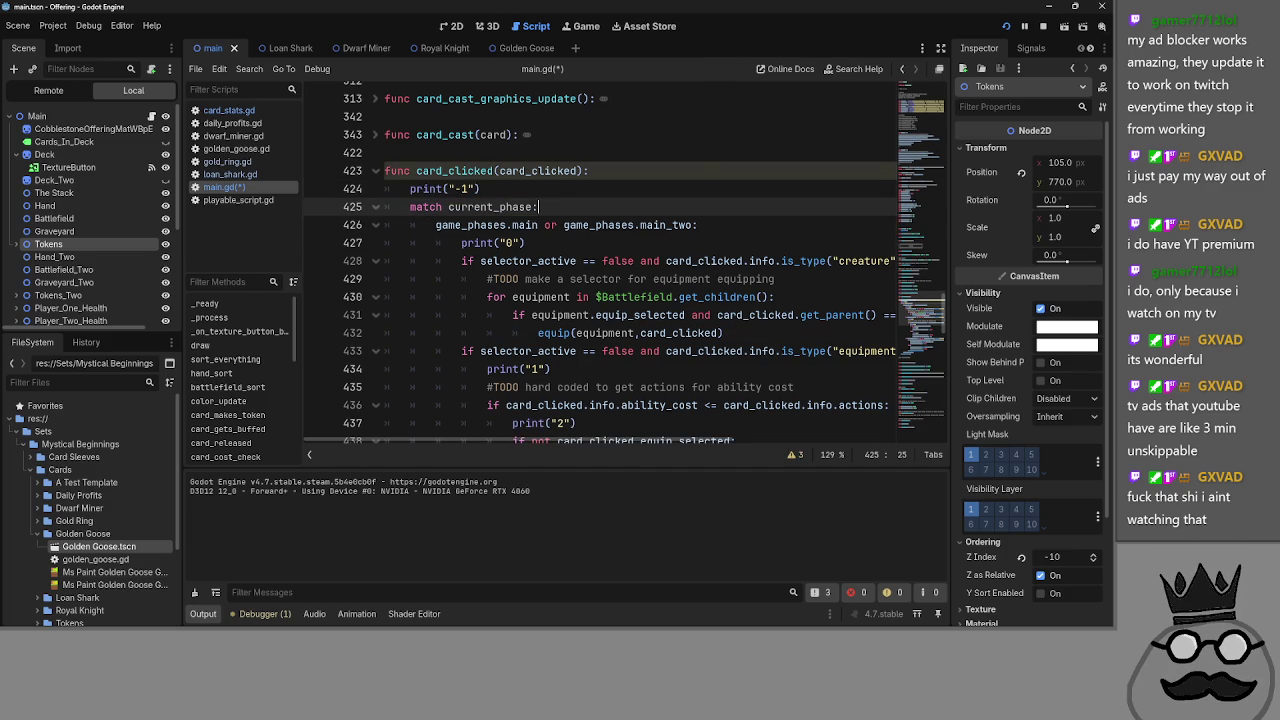
click(1042, 27)
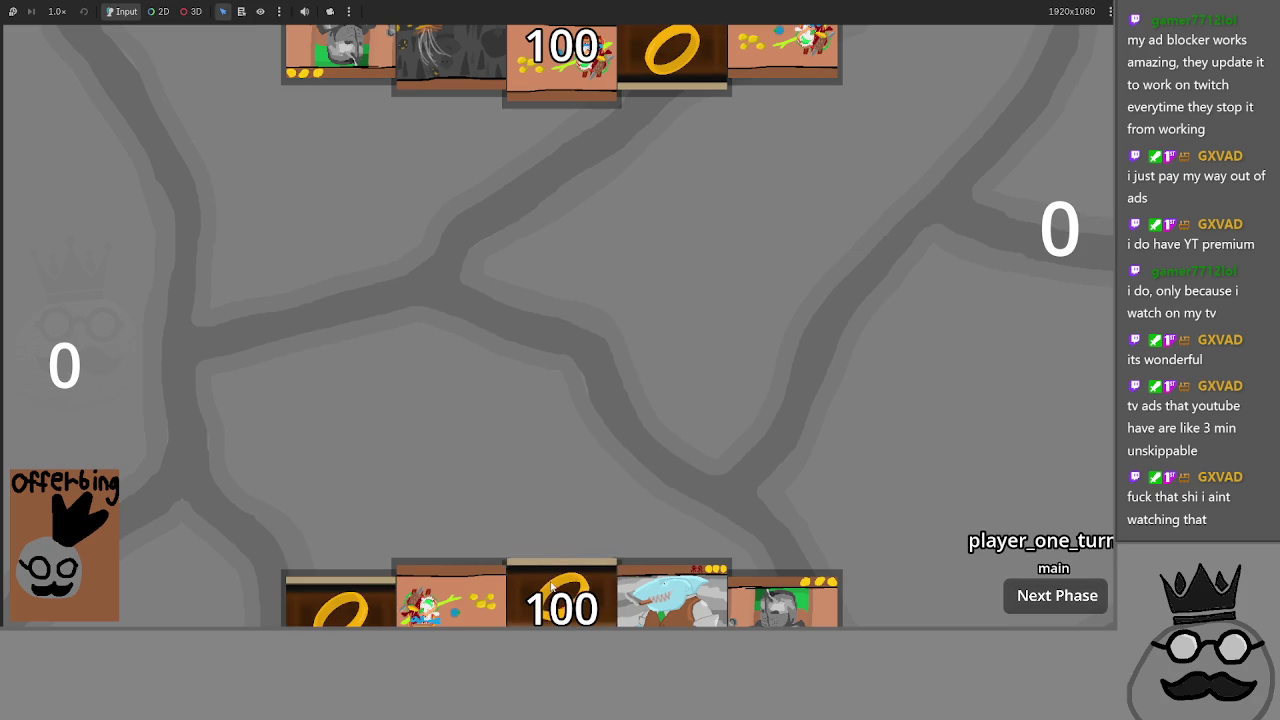
- Play the ring cards, the grey Makes card and Brace 1 onto the field, then end player one's turn
click(370, 585)
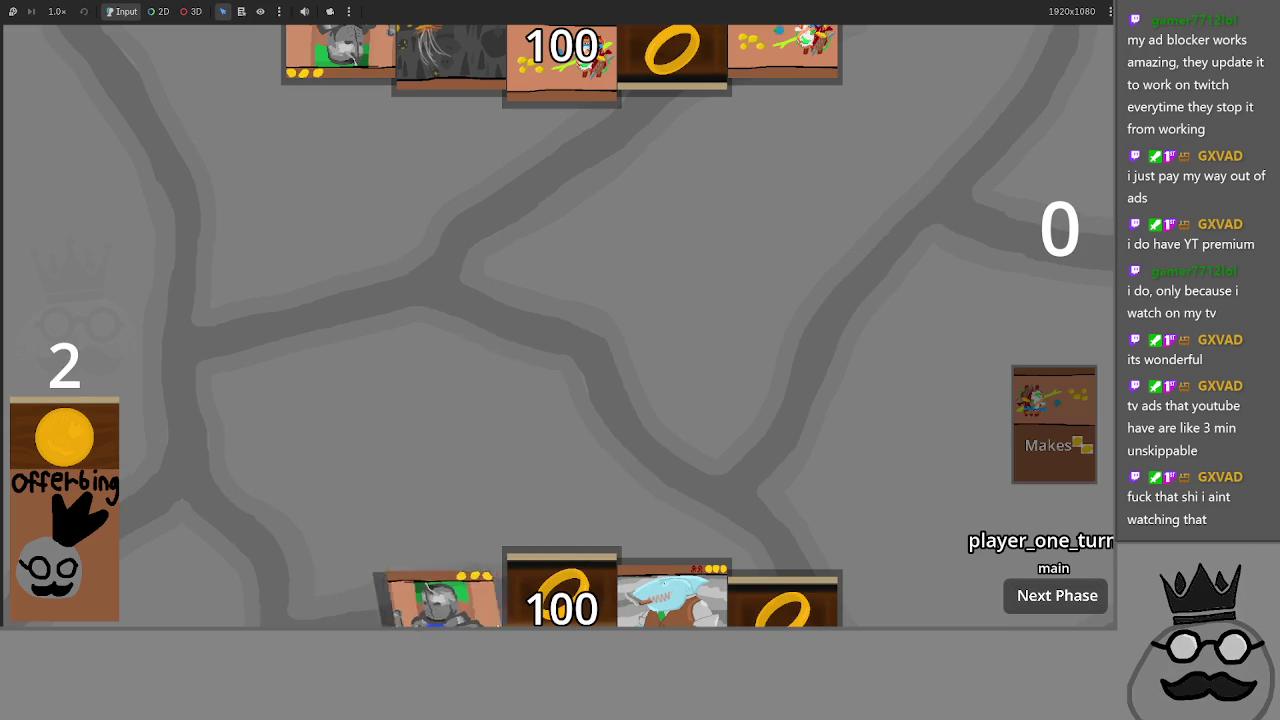
click(508, 541)
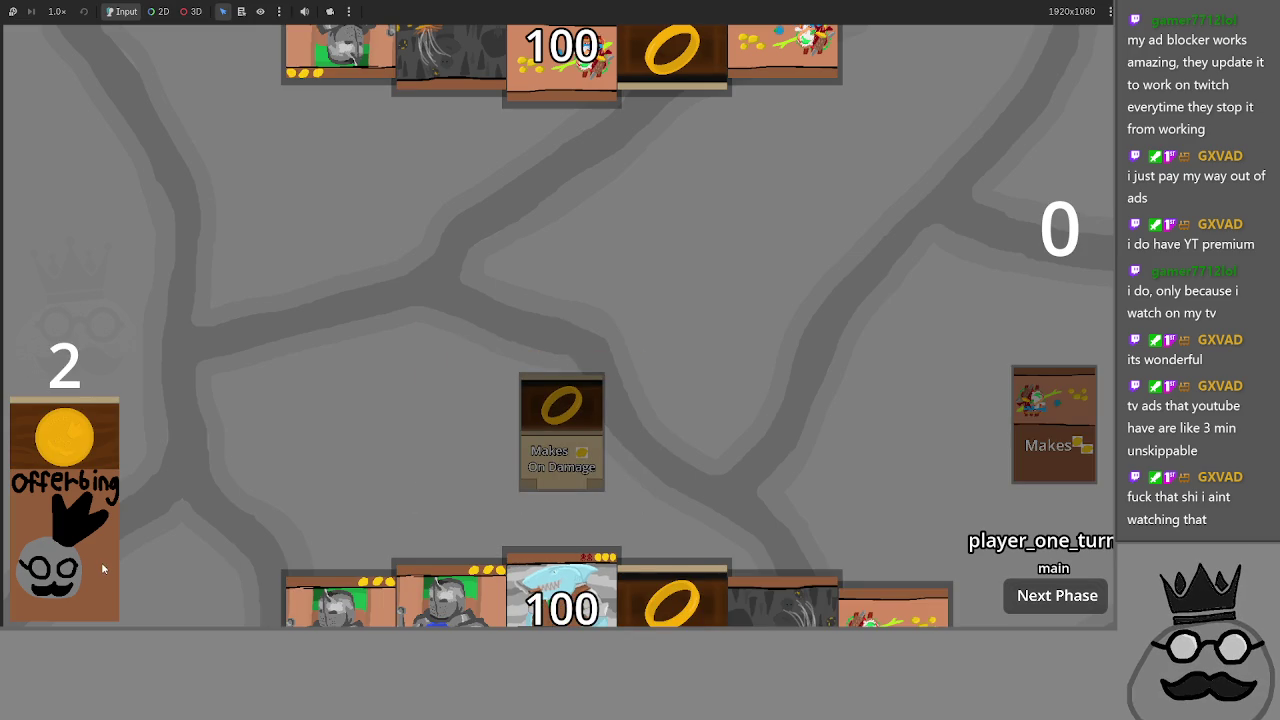
click(779, 470)
click(785, 560)
click(895, 600)
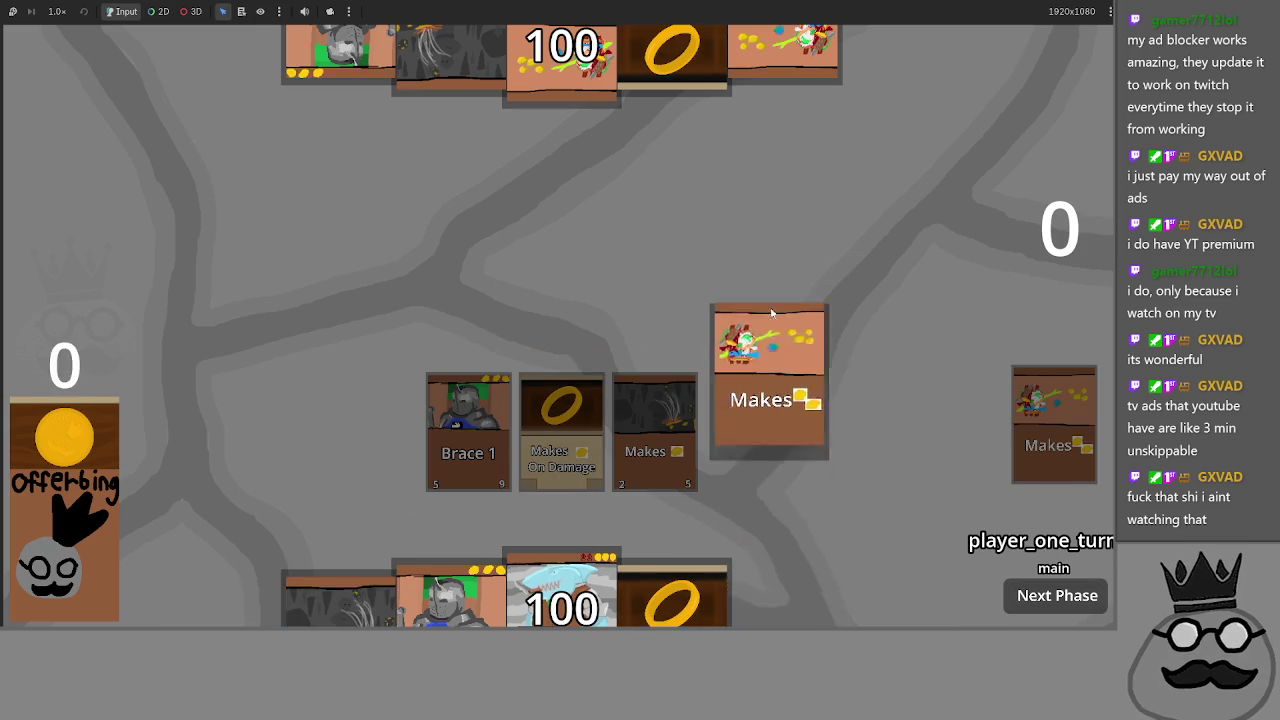
click(340, 600)
click(672, 600)
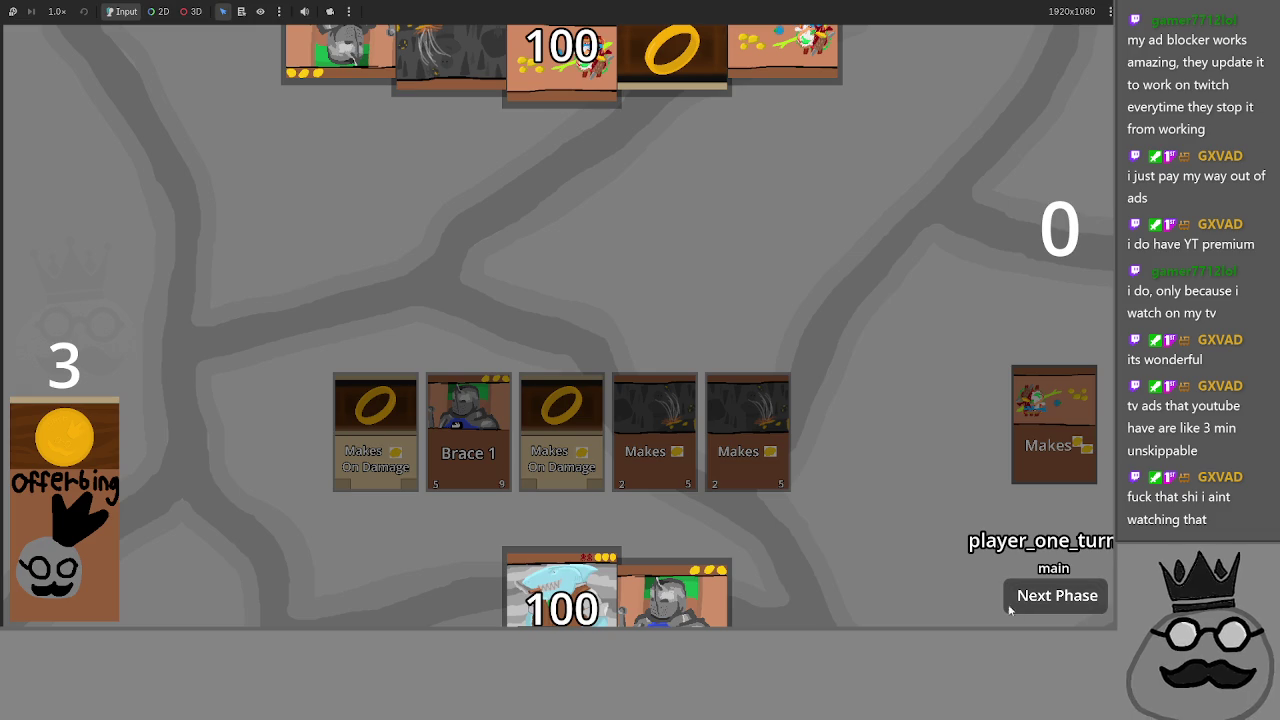
click(1068, 607)
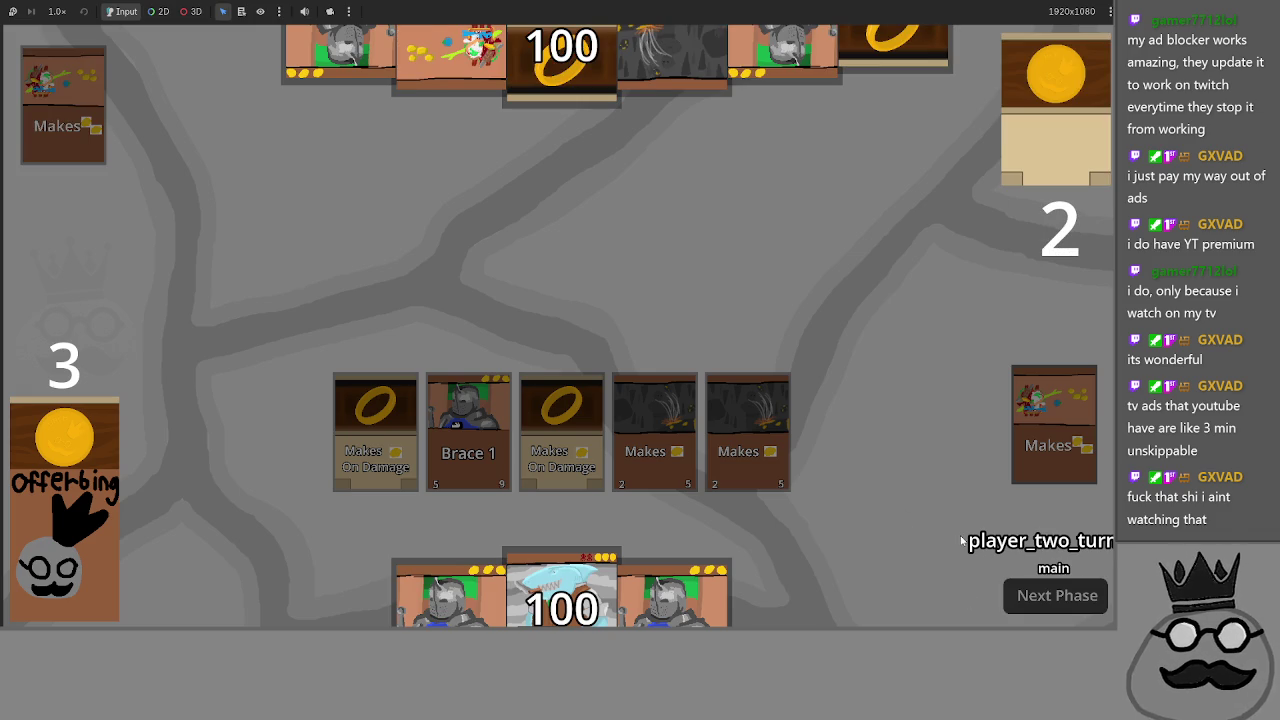
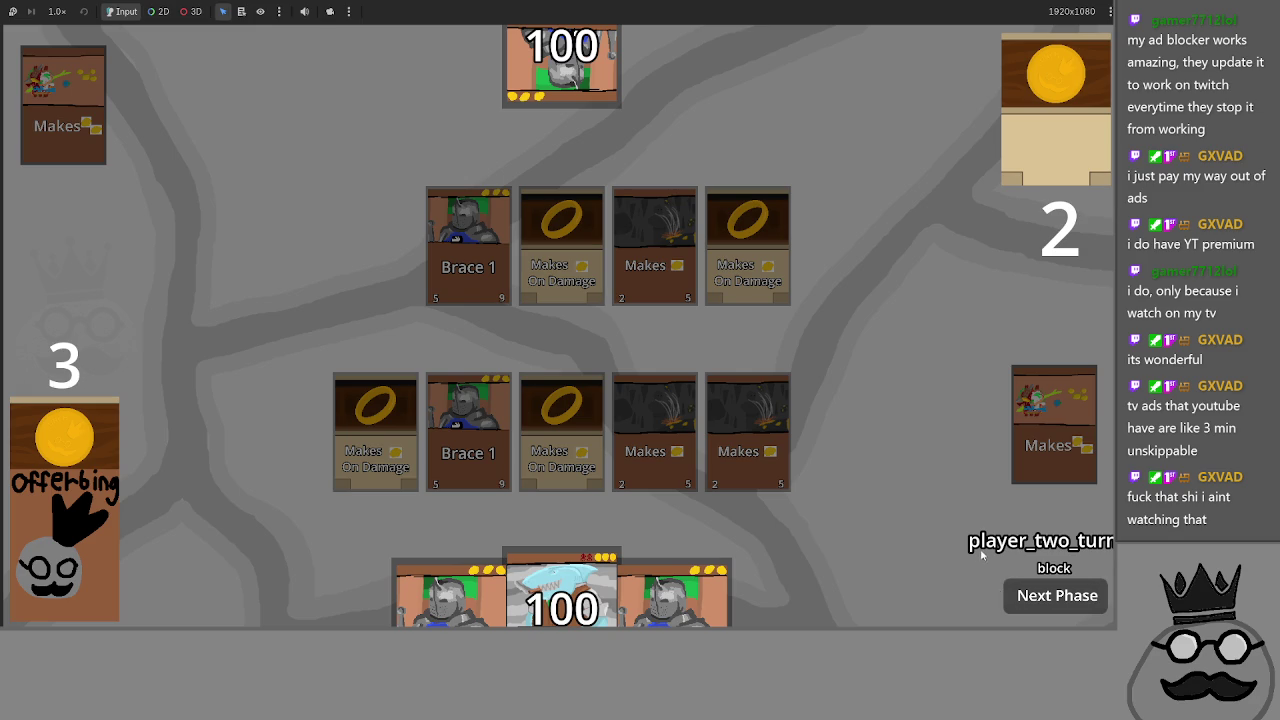
- Press Next Phase in the game window to reach player one's main phase
click(1060, 595)
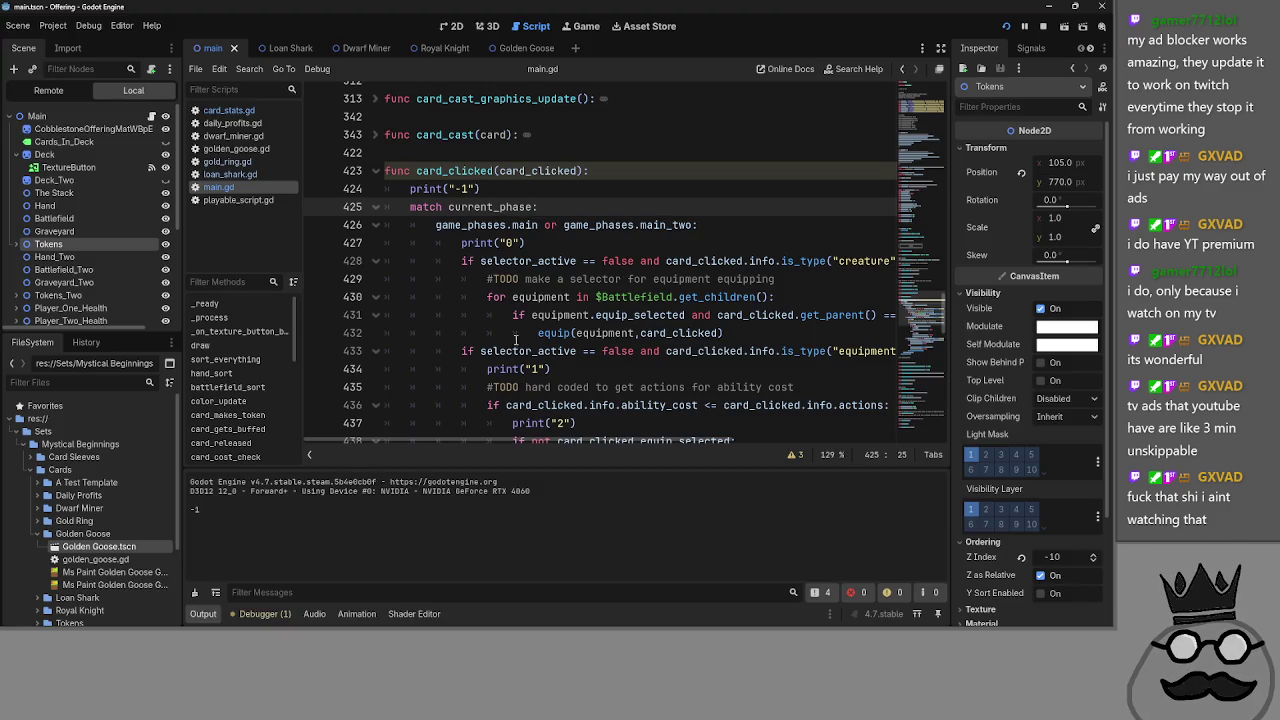
- Review the game_phases enum and the current_phase declaration in main.gd, resuming the paused game
click(504, 225)
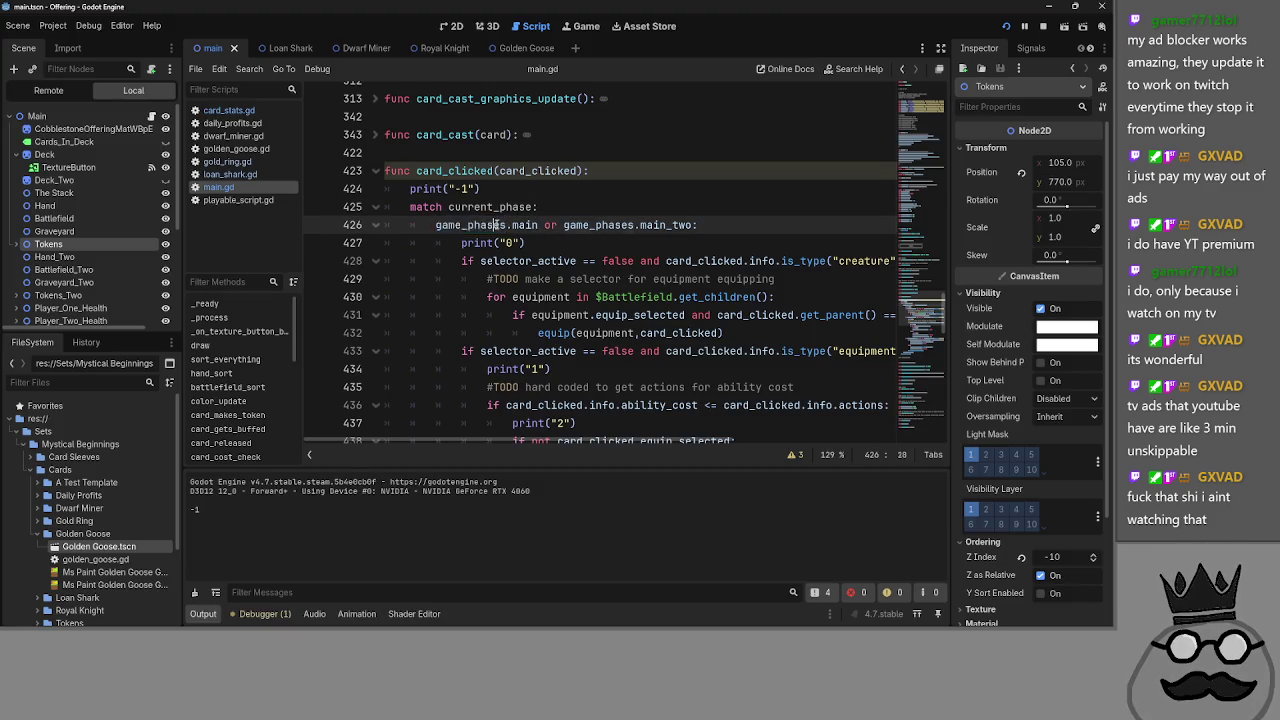
scroll(553, 289, up, 1)
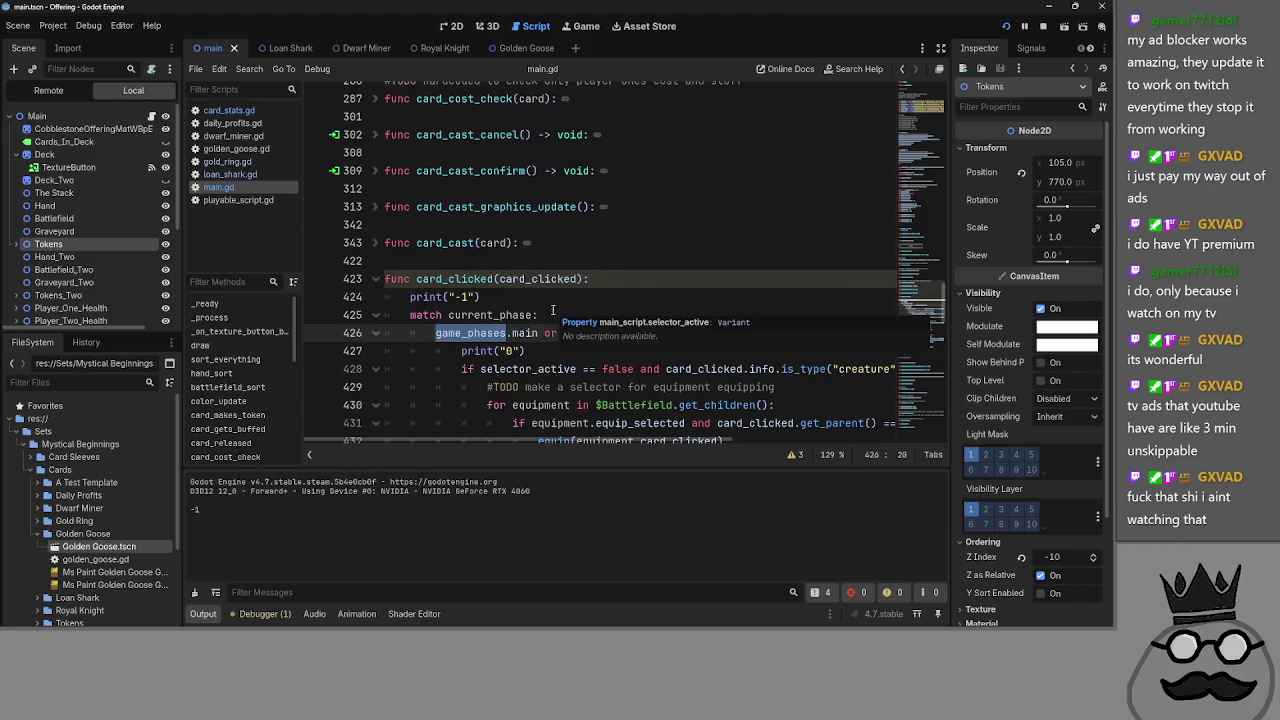
click(1024, 26)
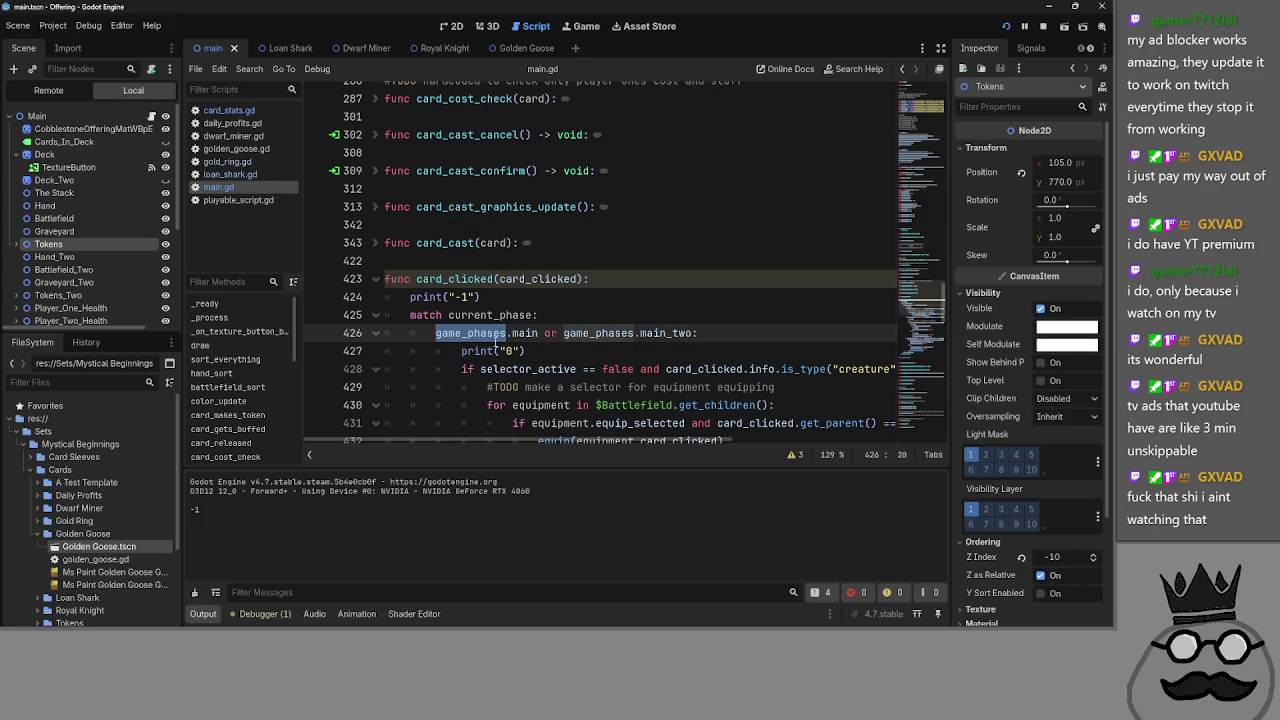
scroll(507, 351, up, 20)
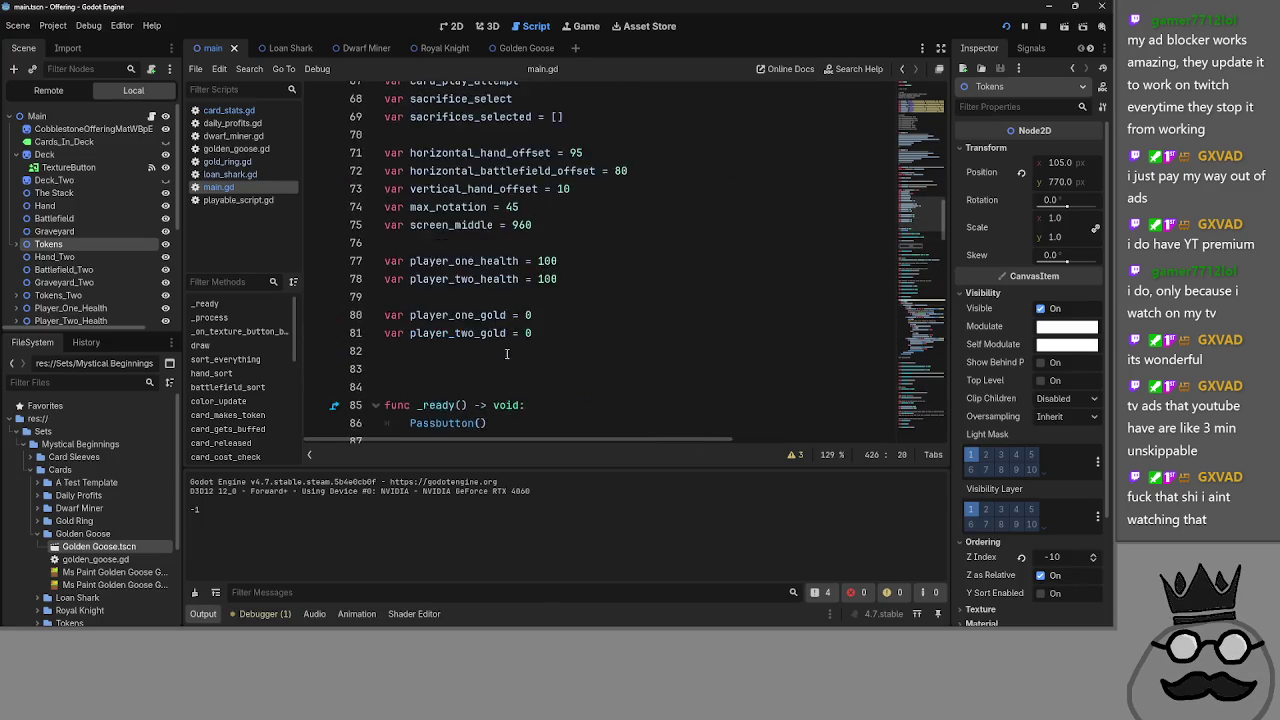
scroll(507, 355, up, 4)
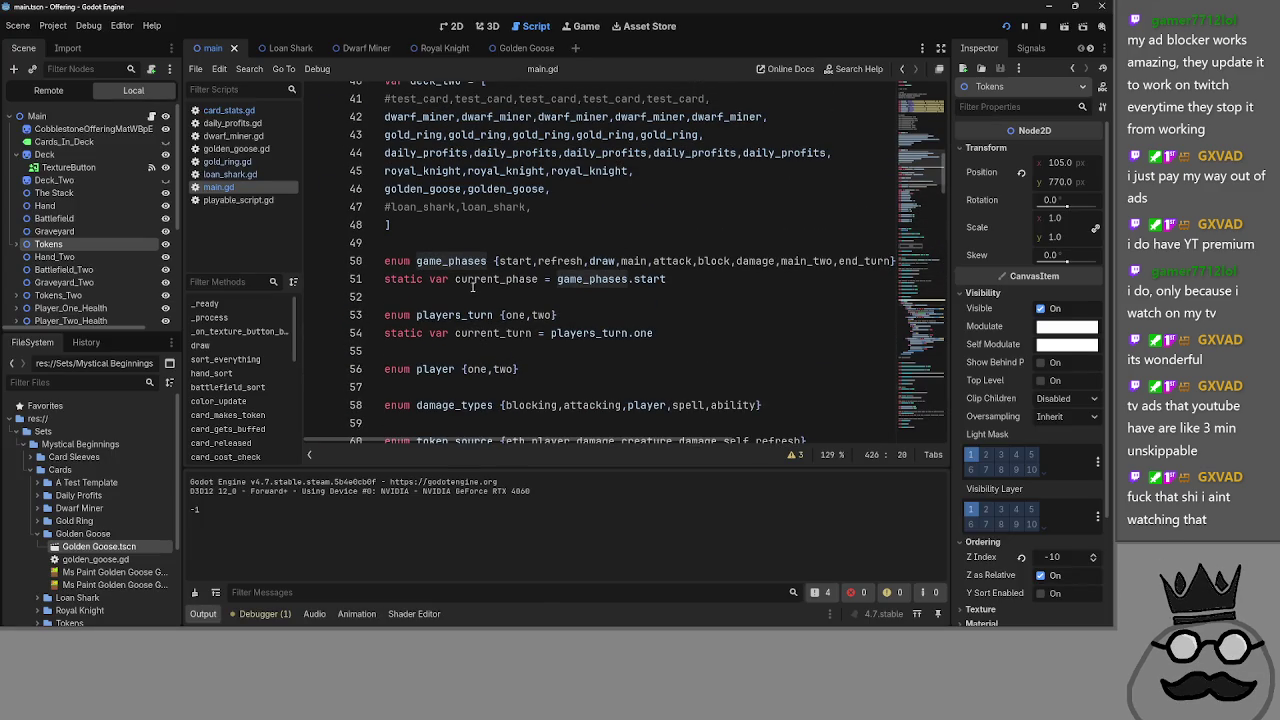
click(454, 260)
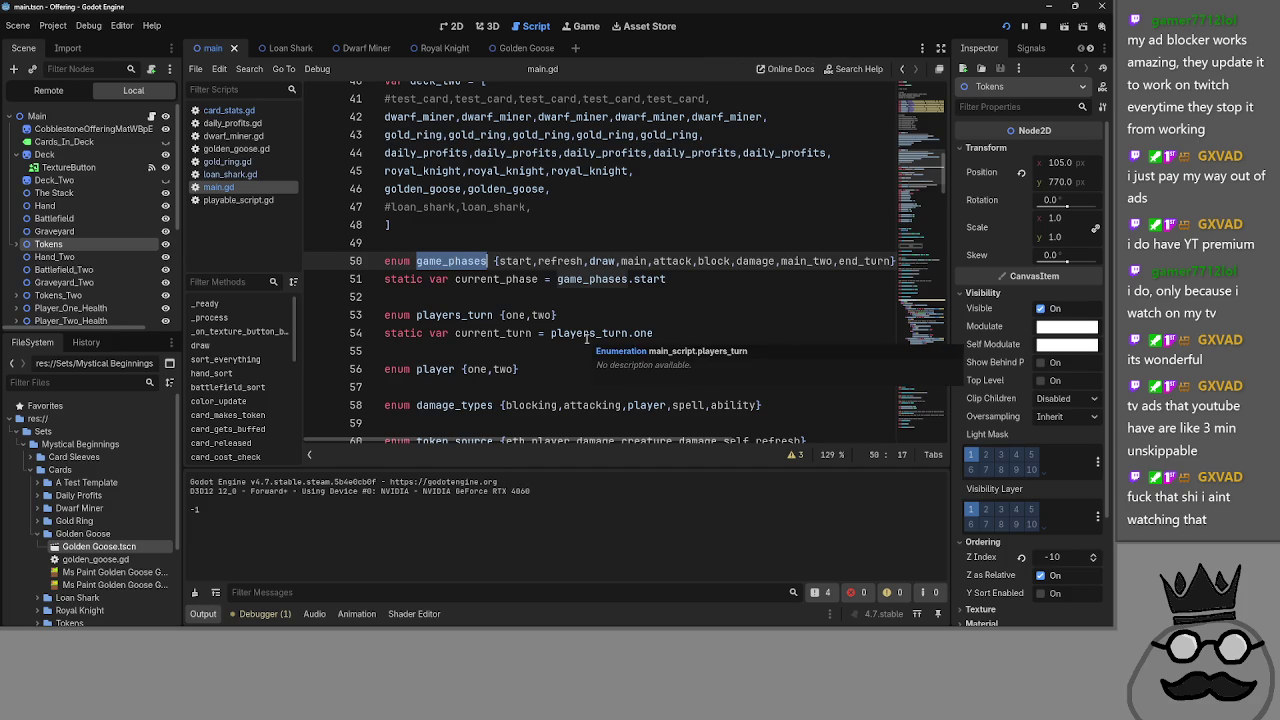
double_click(493, 279)
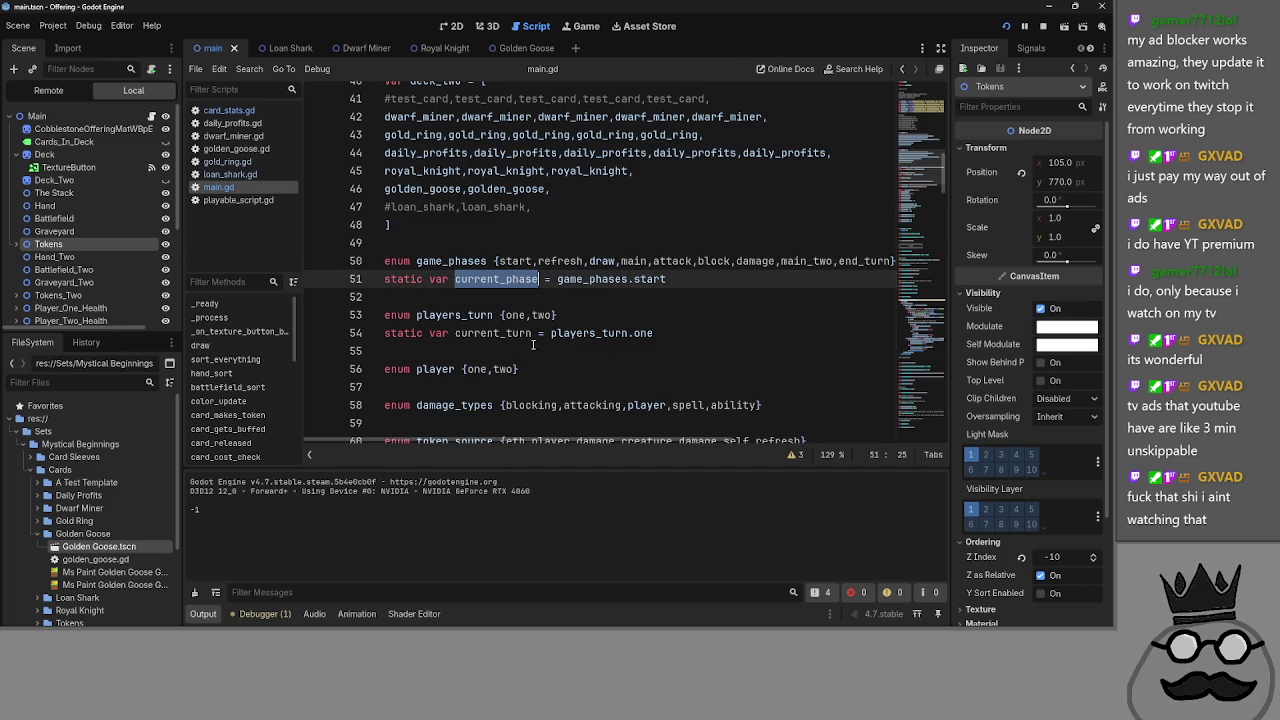
scroll(512, 368, down, 20)
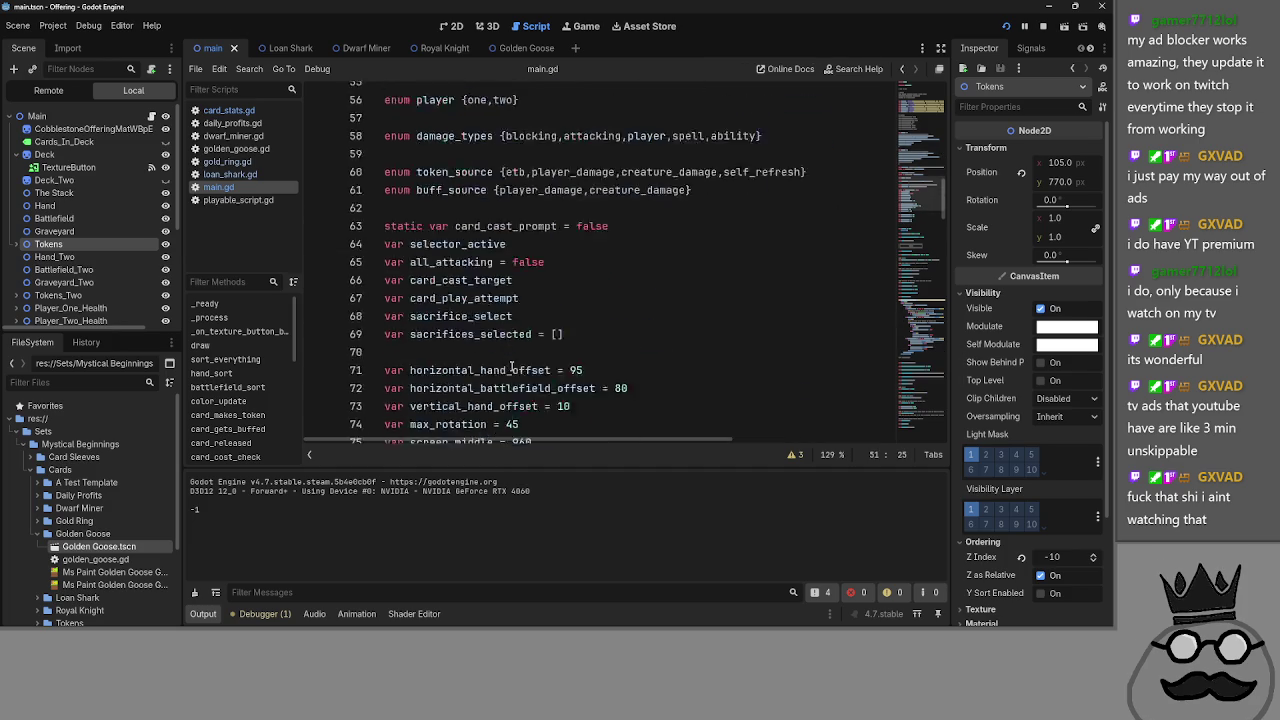
scroll(512, 368, down, 15)
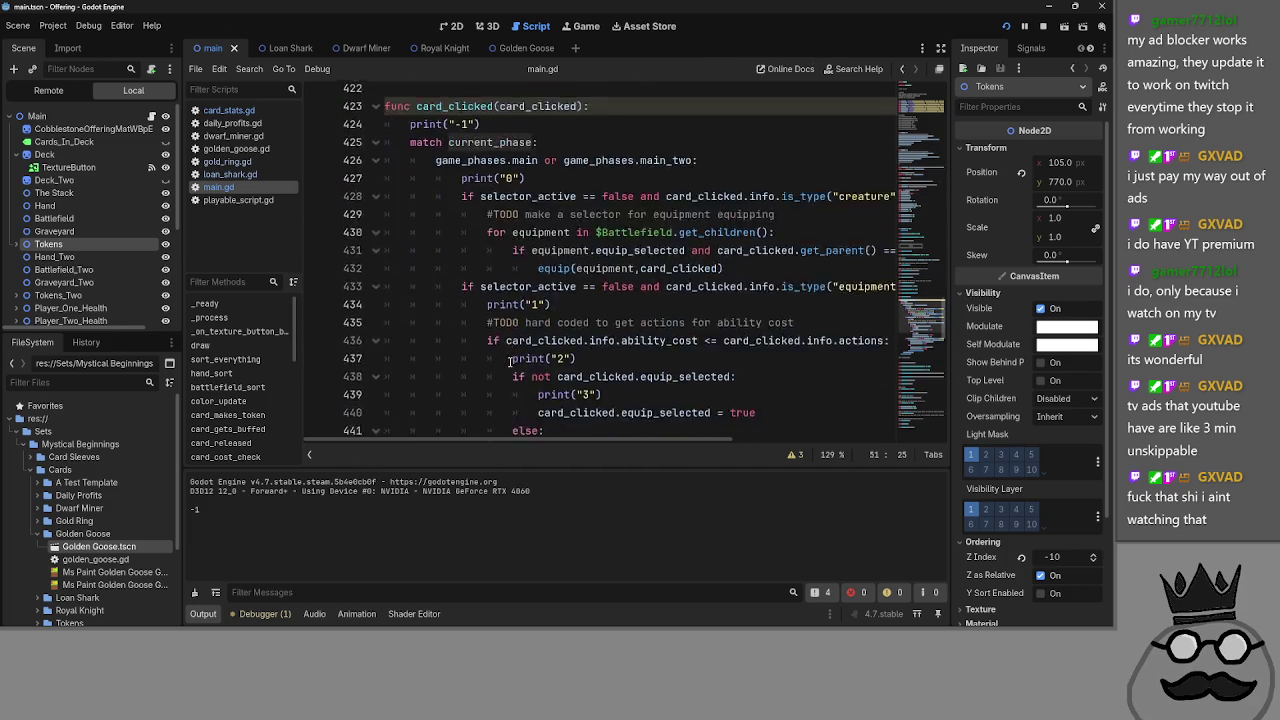
scroll(422, 313, down, 5)
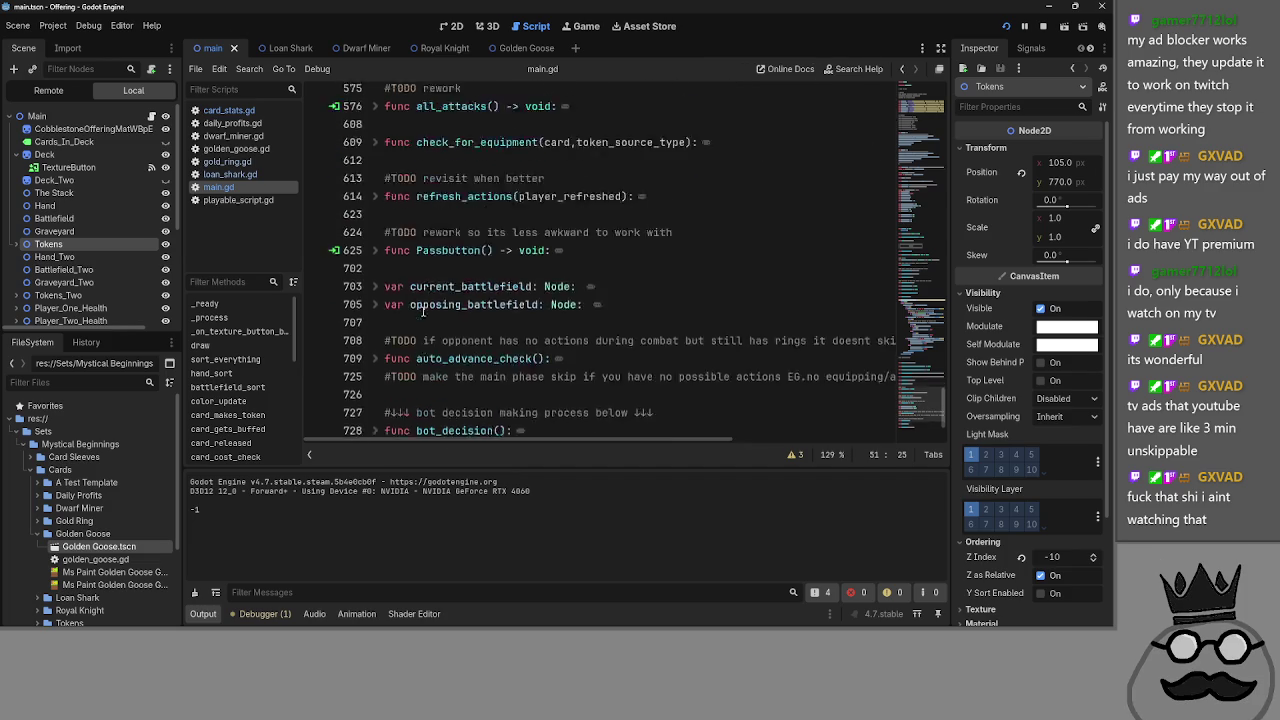
scroll(400, 314, up, 4)
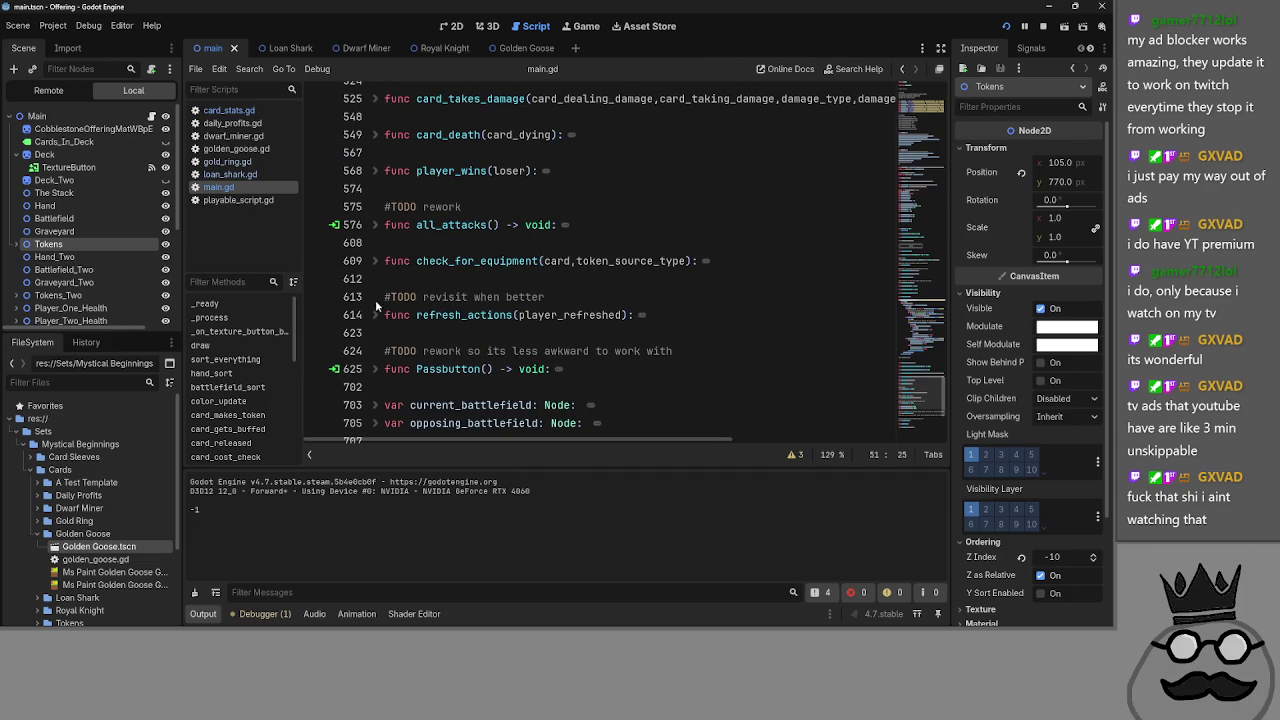
- Expand the Passbutton function to read its body, then collapse it again
click(375, 369)
scroll(375, 368, down, 2)
click(376, 260)
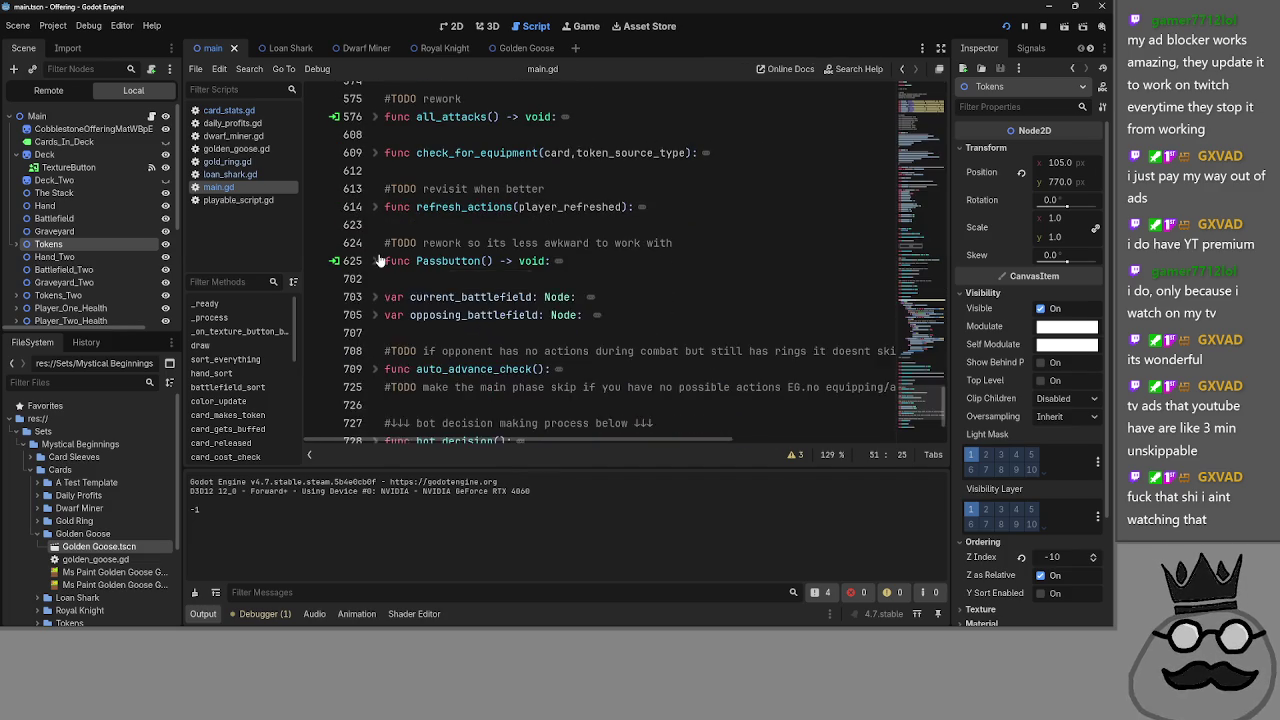
scroll(430, 280, up, 10)
scroll(484, 296, down, 4)
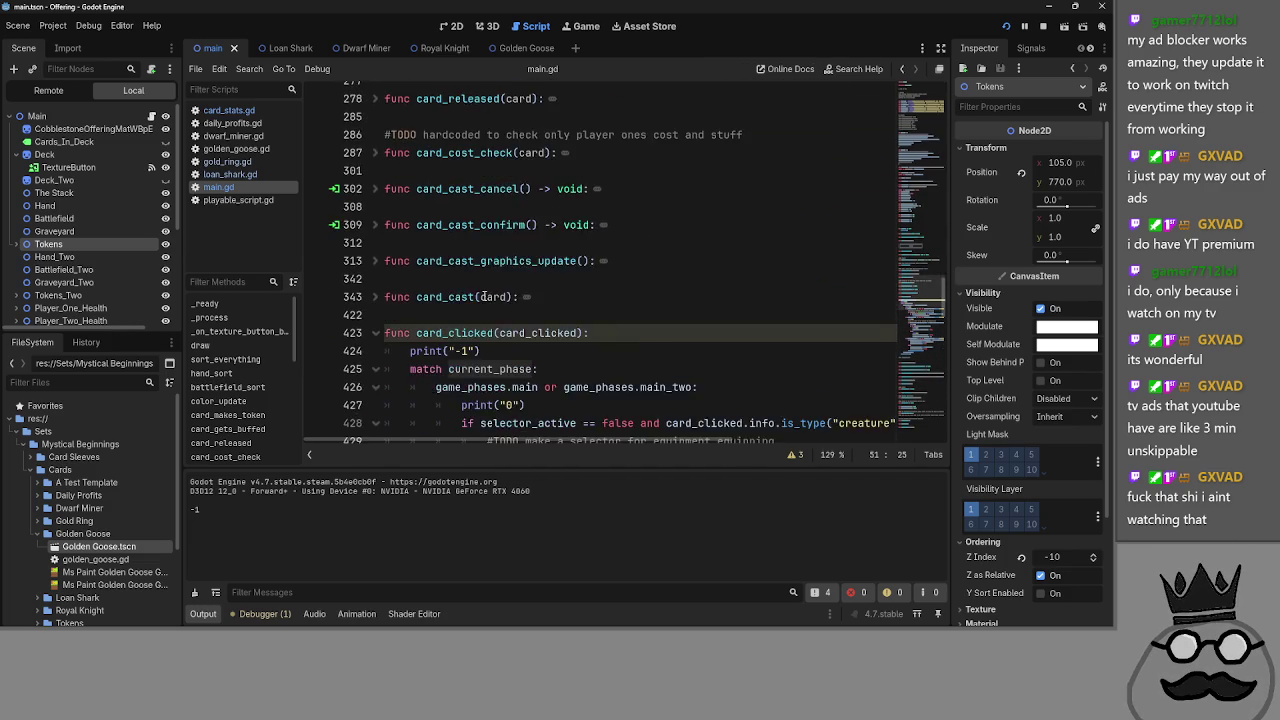
- Edit current_phase in card_clicked's match line by typing 's'
double_click(467, 315)
text(s)
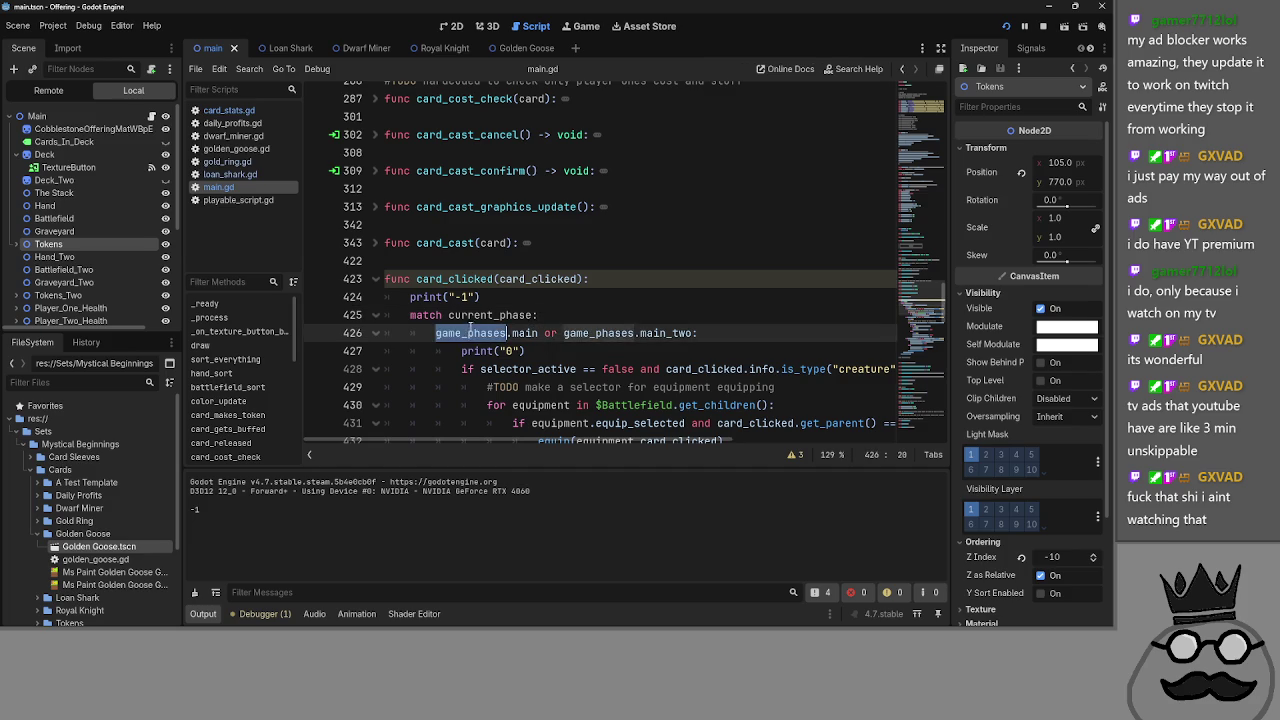
scroll(440, 320, down, 10)
scroll(415, 308, down, 5)
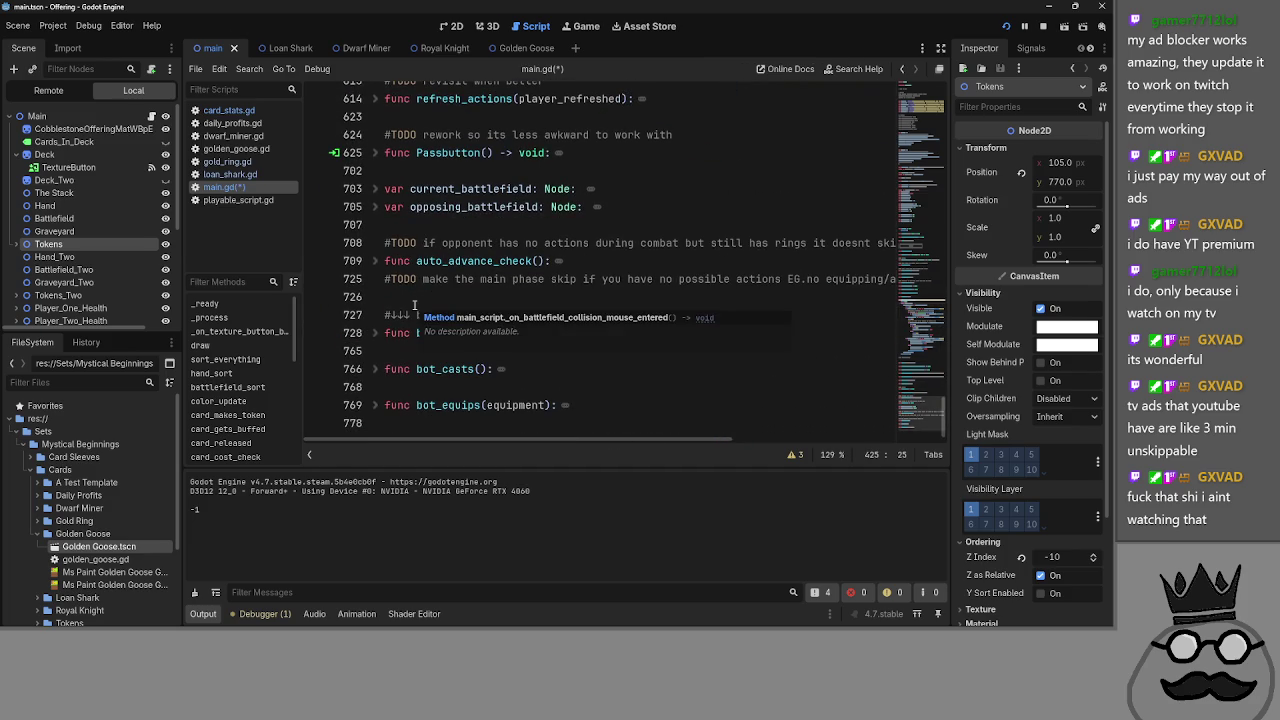
scroll(385, 250, up, 2)
- Recheck Passbutton's phase handling, then save and run the game with F5
click(376, 261)
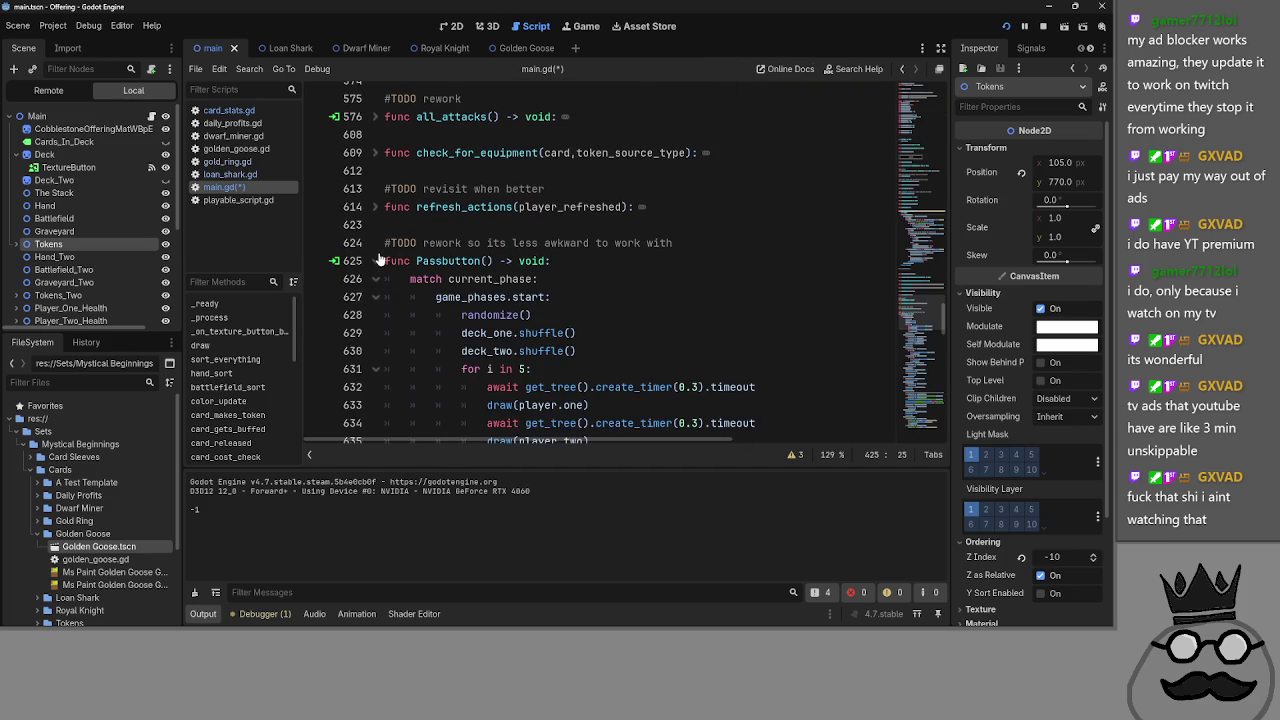
scroll(378, 263, down, 4)
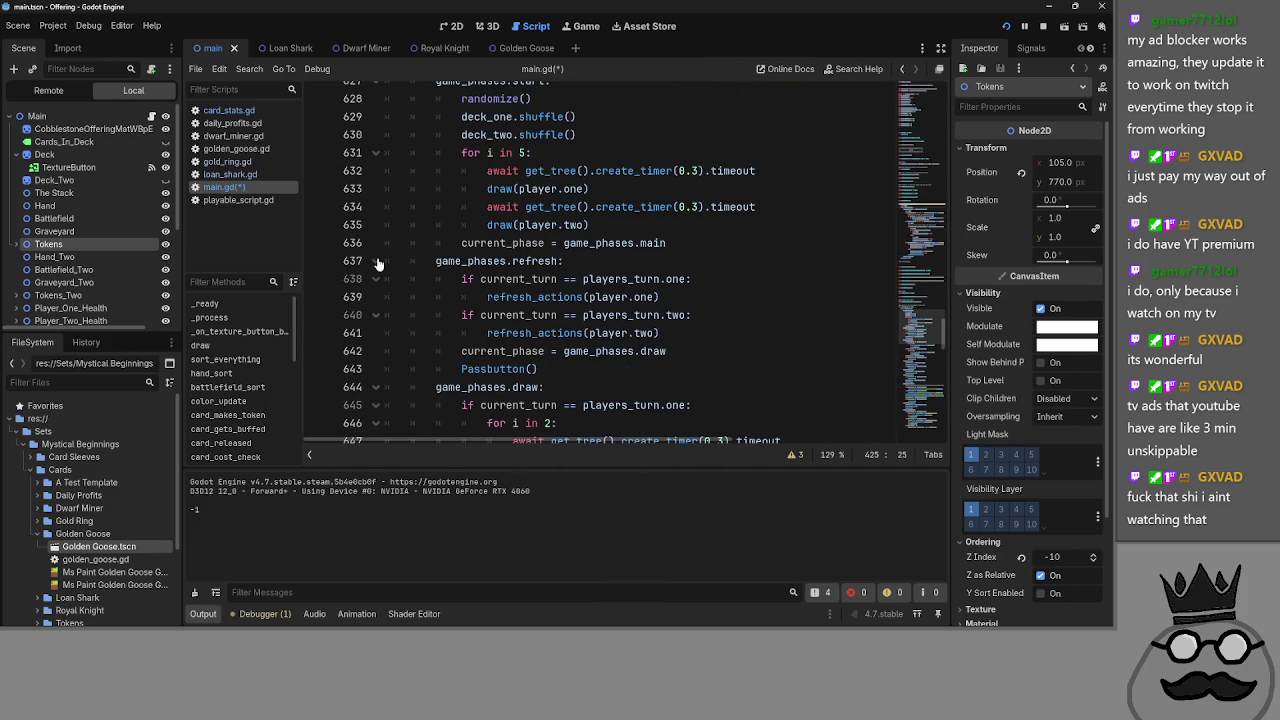
scroll(378, 263, up, 6)
click(376, 284)
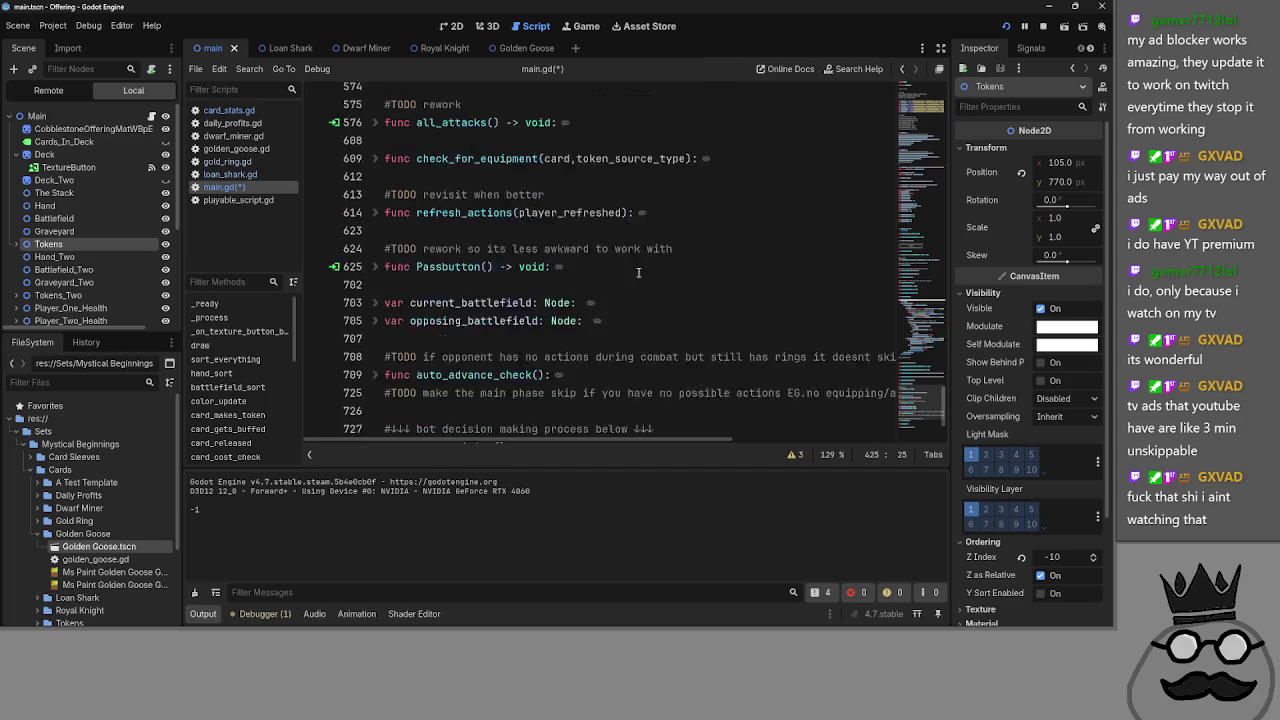
scroll(638, 272, up, 3)
key(F5)
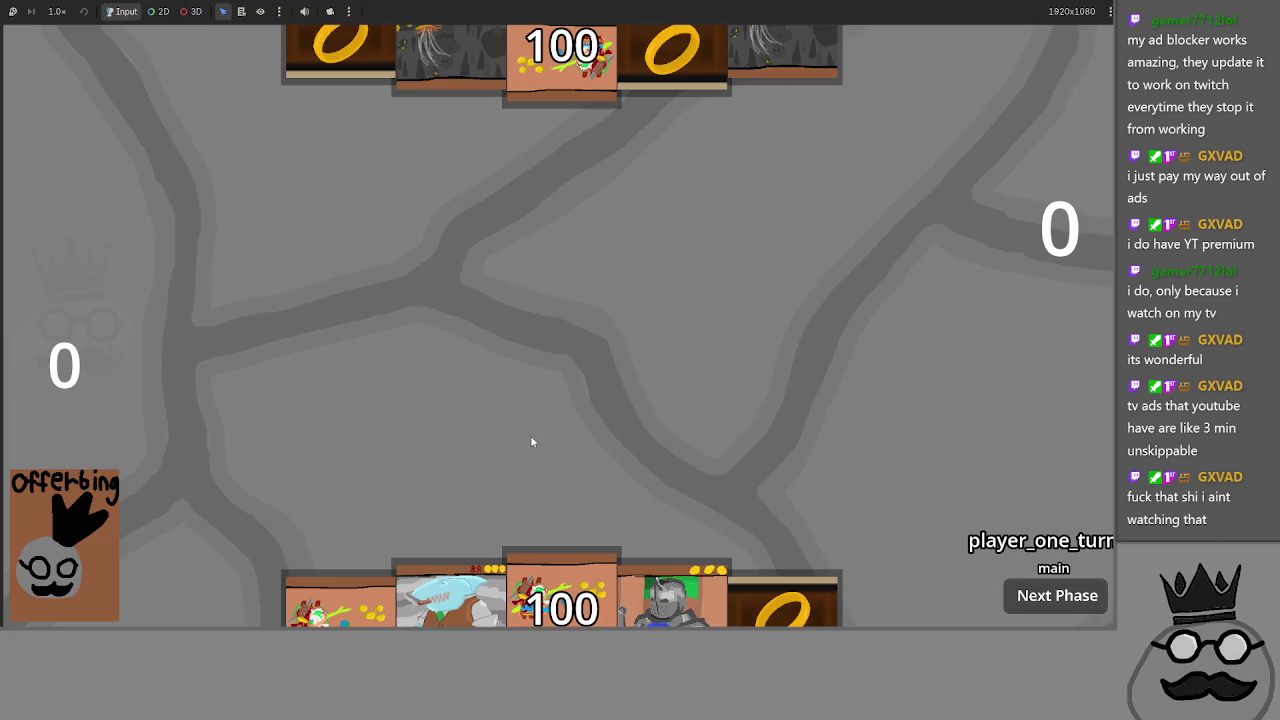
- Play ring, cave and knight cards from the hand onto player one's board
mouse_move(562, 595)
mouse_down()
mouse_move(603, 390)
mouse_move(620, 400)
mouse_up()
mouse_move(664, 596)
mouse_down()
mouse_move(715, 393)
mouse_move(700, 585)
mouse_up()
click(655, 600)
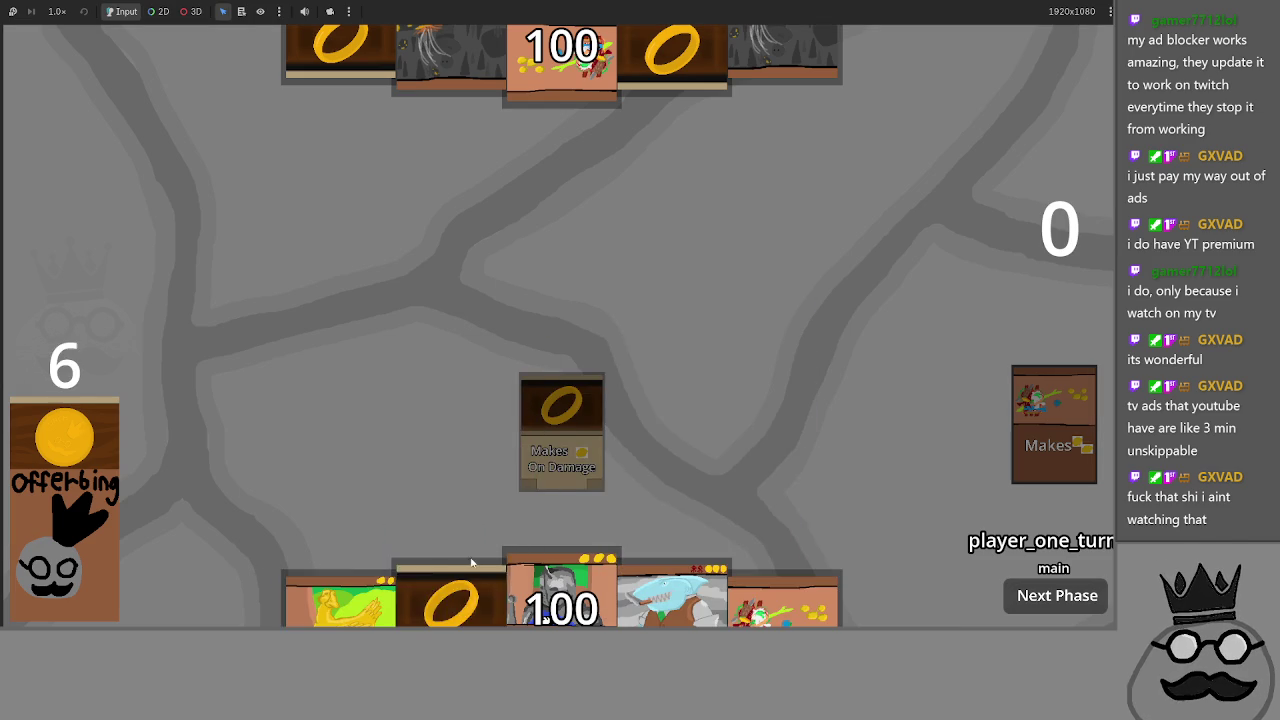
drag(451, 594, 500, 350)
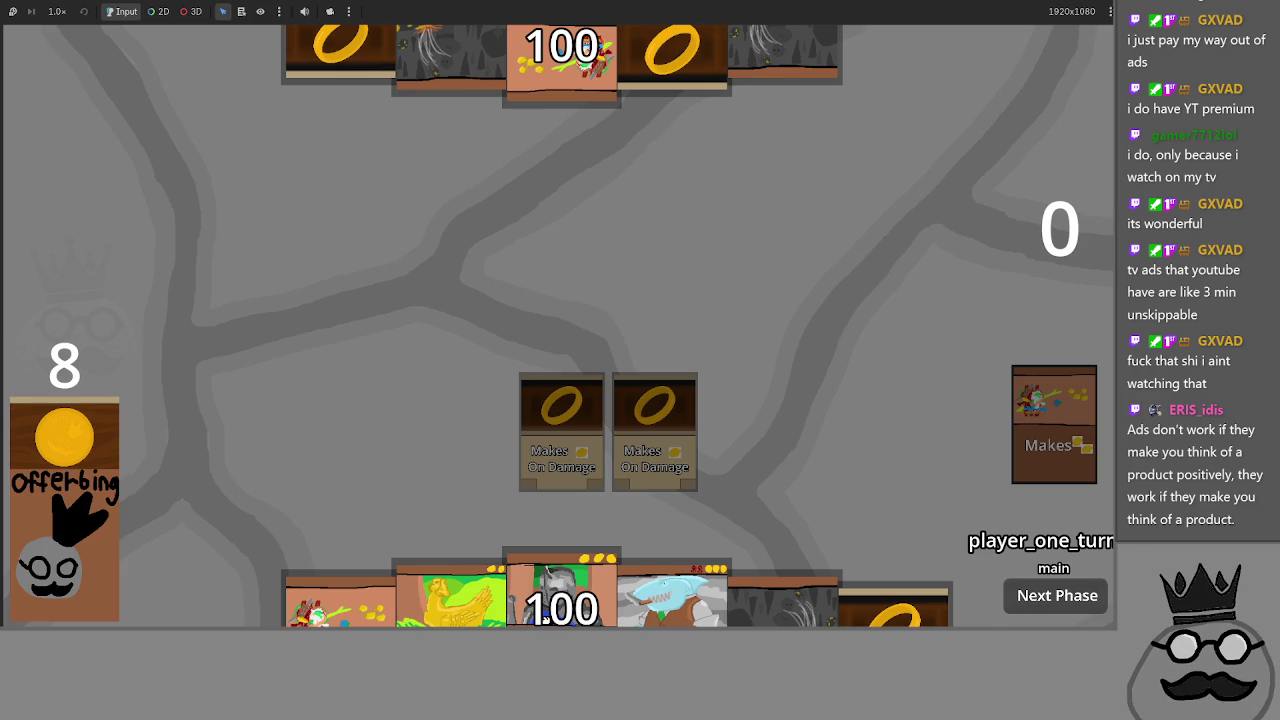
mouse_move(785, 600)
mouse_down()
mouse_move(786, 407)
mouse_move(798, 418)
mouse_up()
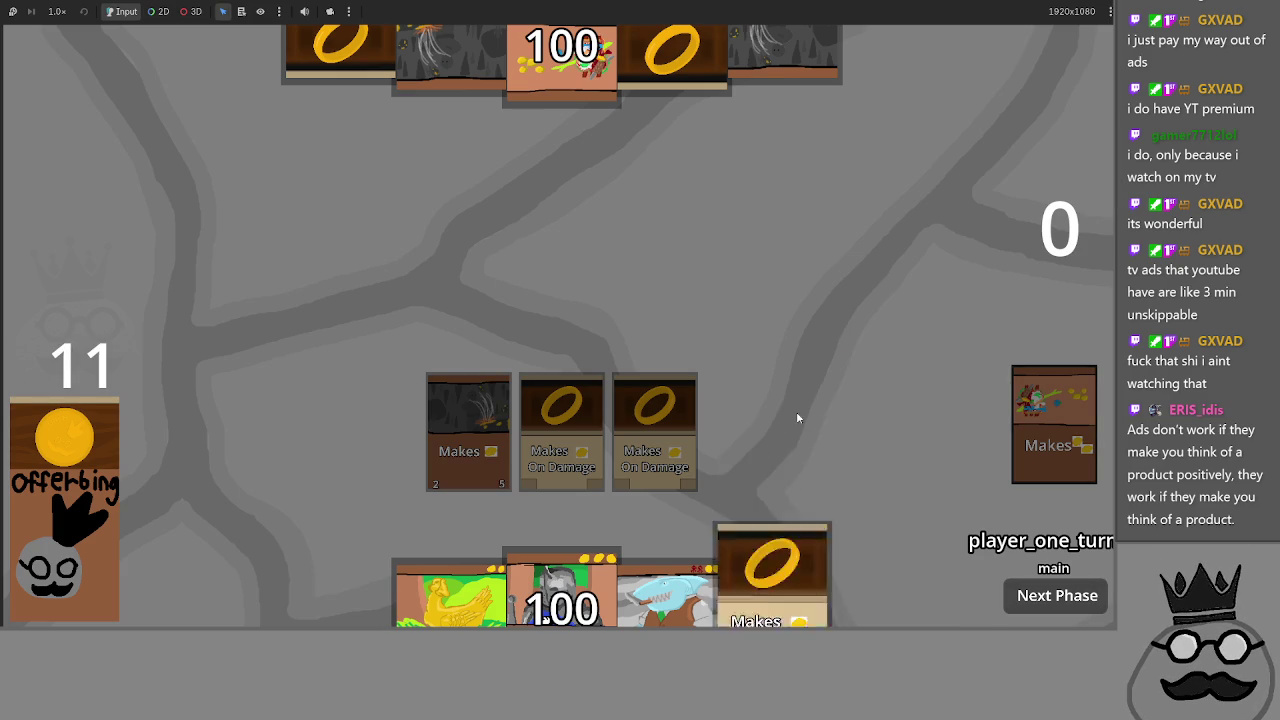
click(798, 418)
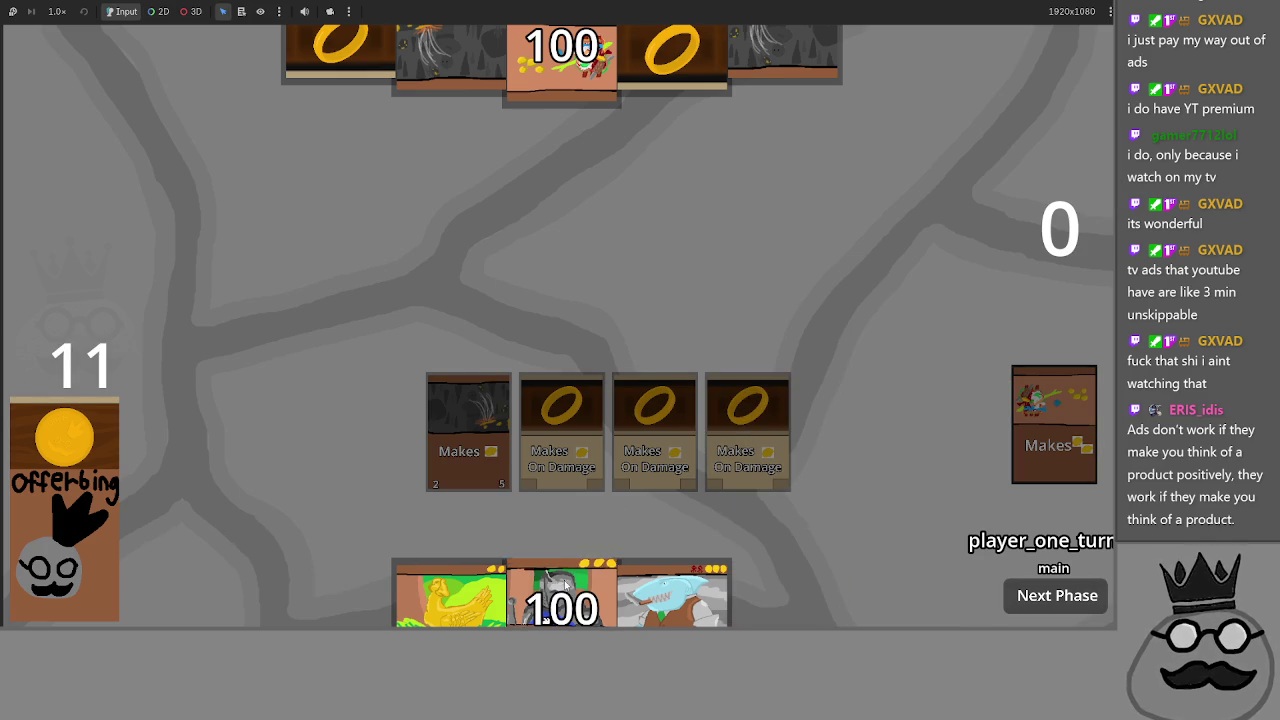
drag(565, 585, 586, 366)
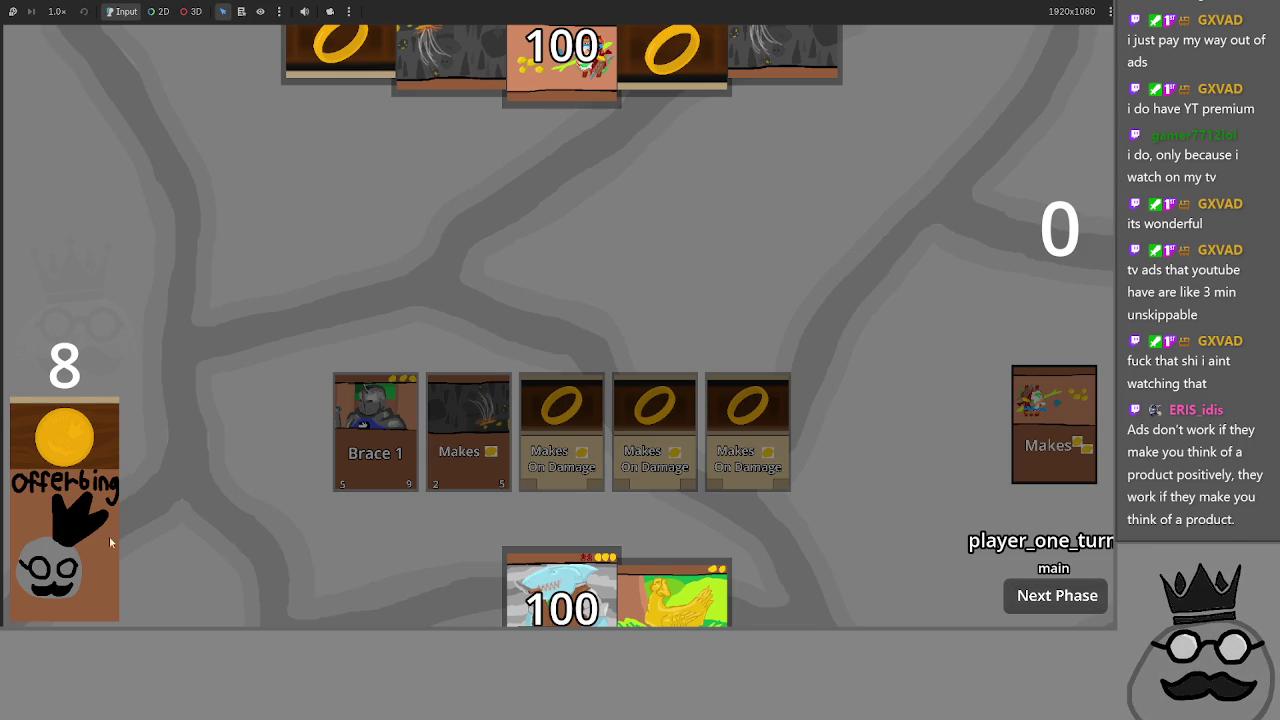
click(104, 538)
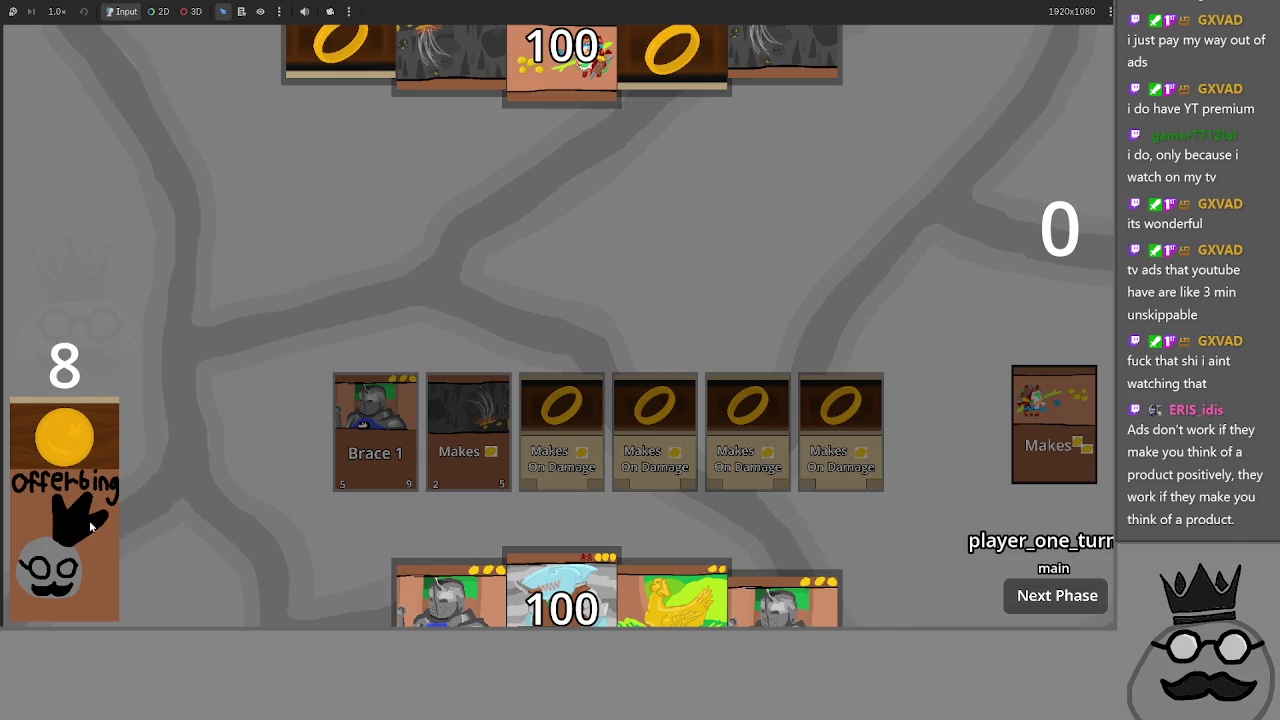
- Advance to main two, end player one's turn, and return to player one's main phase
click(1034, 597)
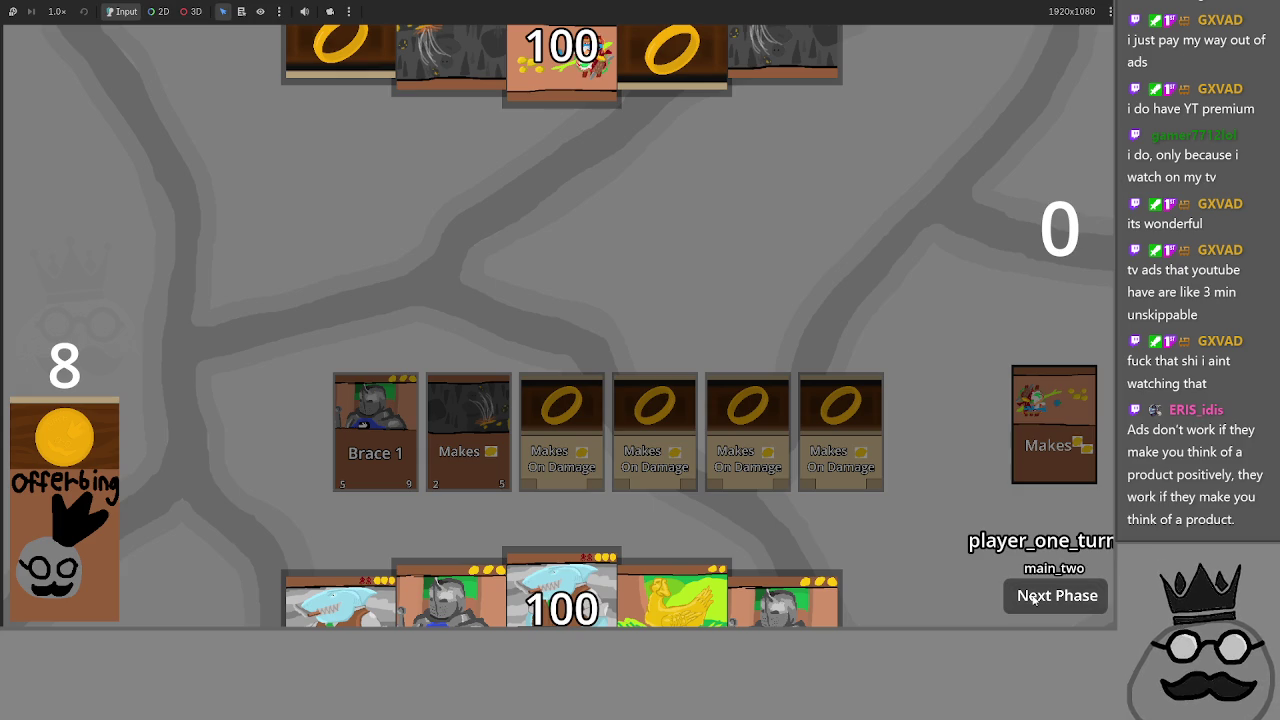
click(1034, 597)
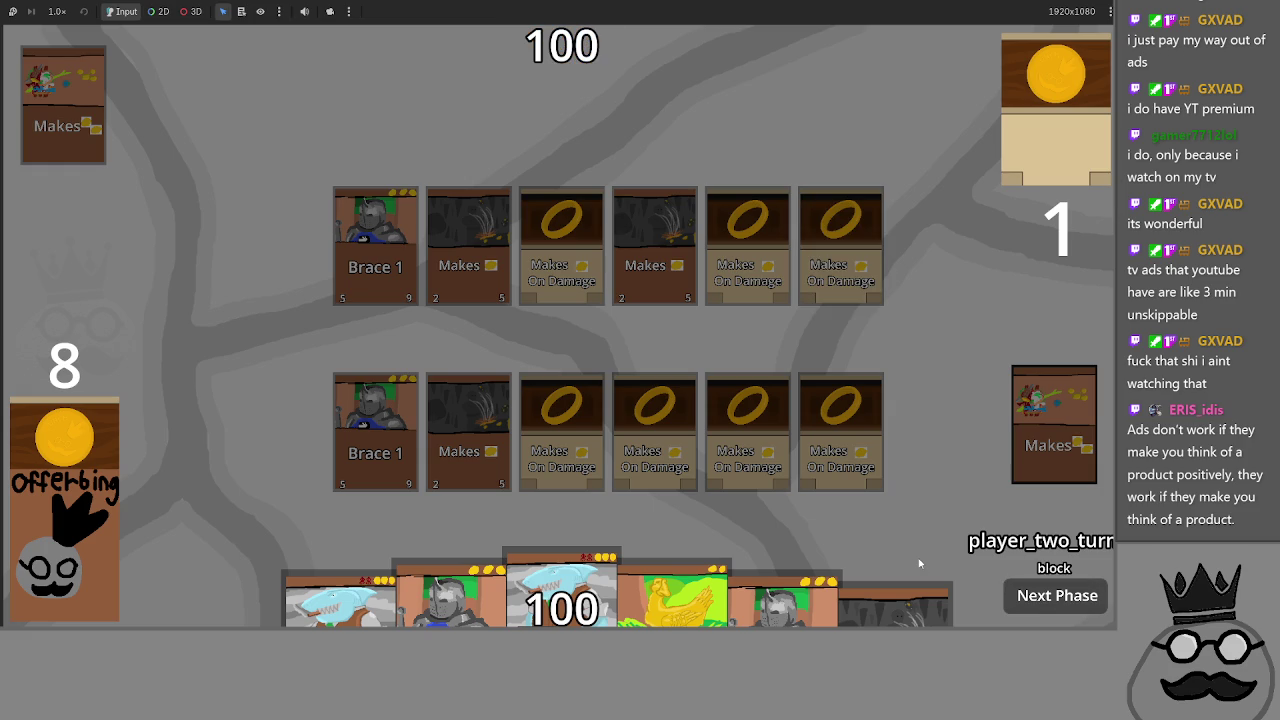
click(1040, 600)
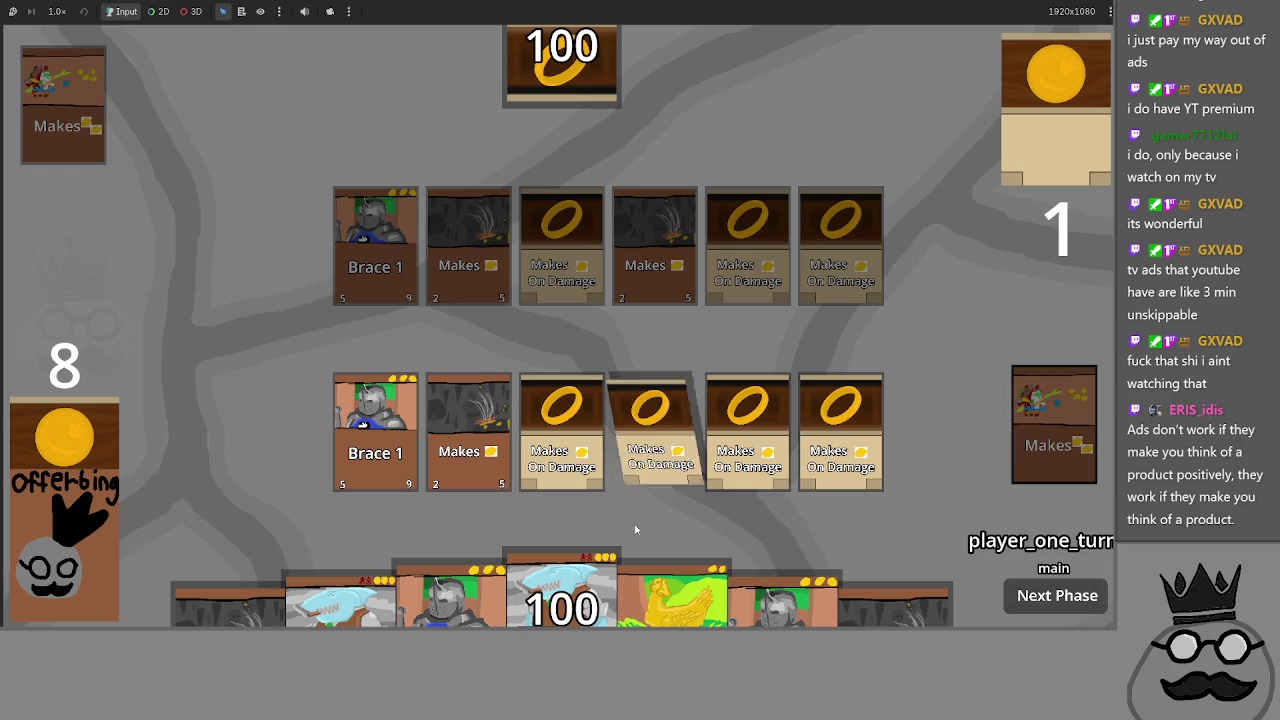
- Return to main.gd and inspect the current_phase match on line 426 in card_clicked
key(alt+Tab)
scroll(456, 363, down, 3)
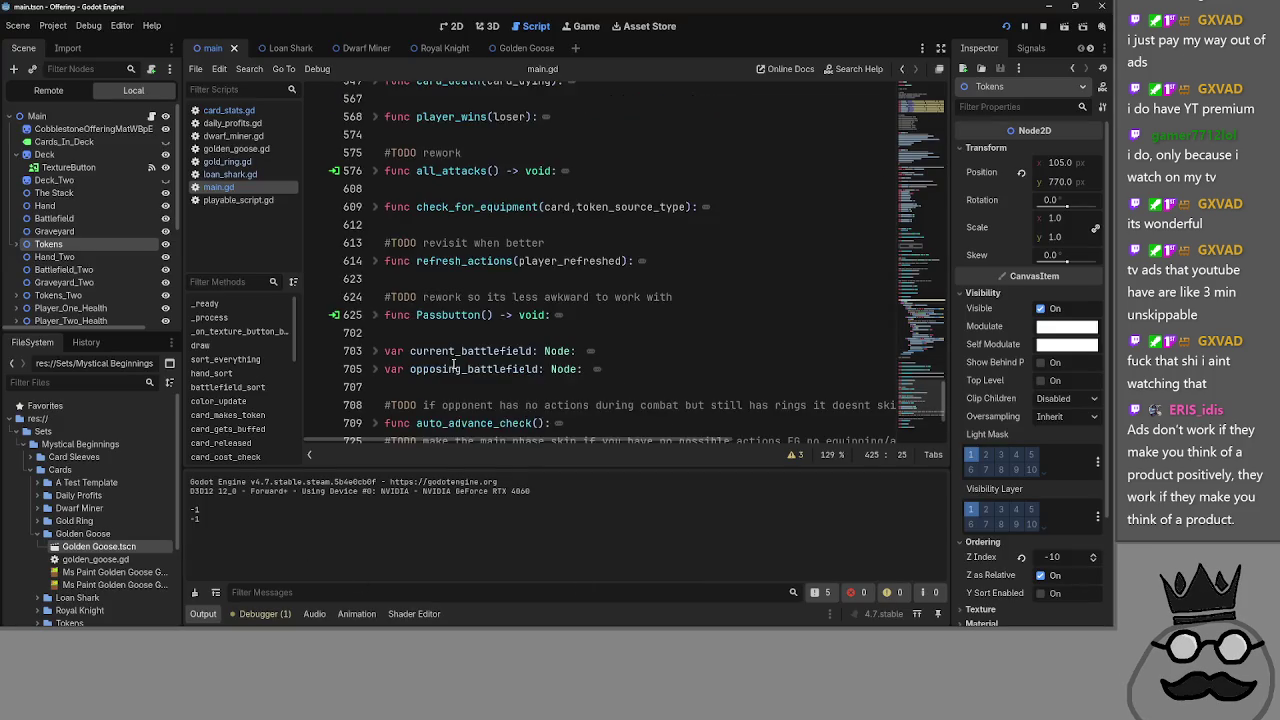
scroll(456, 363, up, 10)
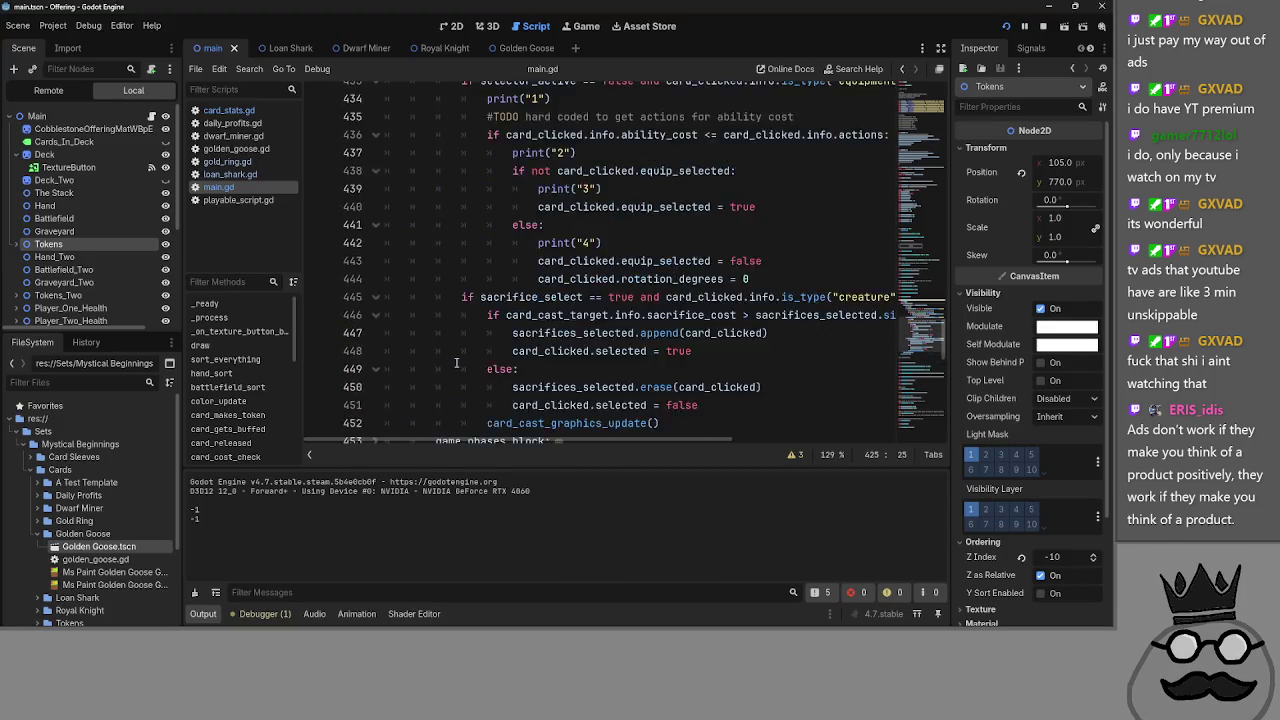
scroll(456, 363, up, 3)
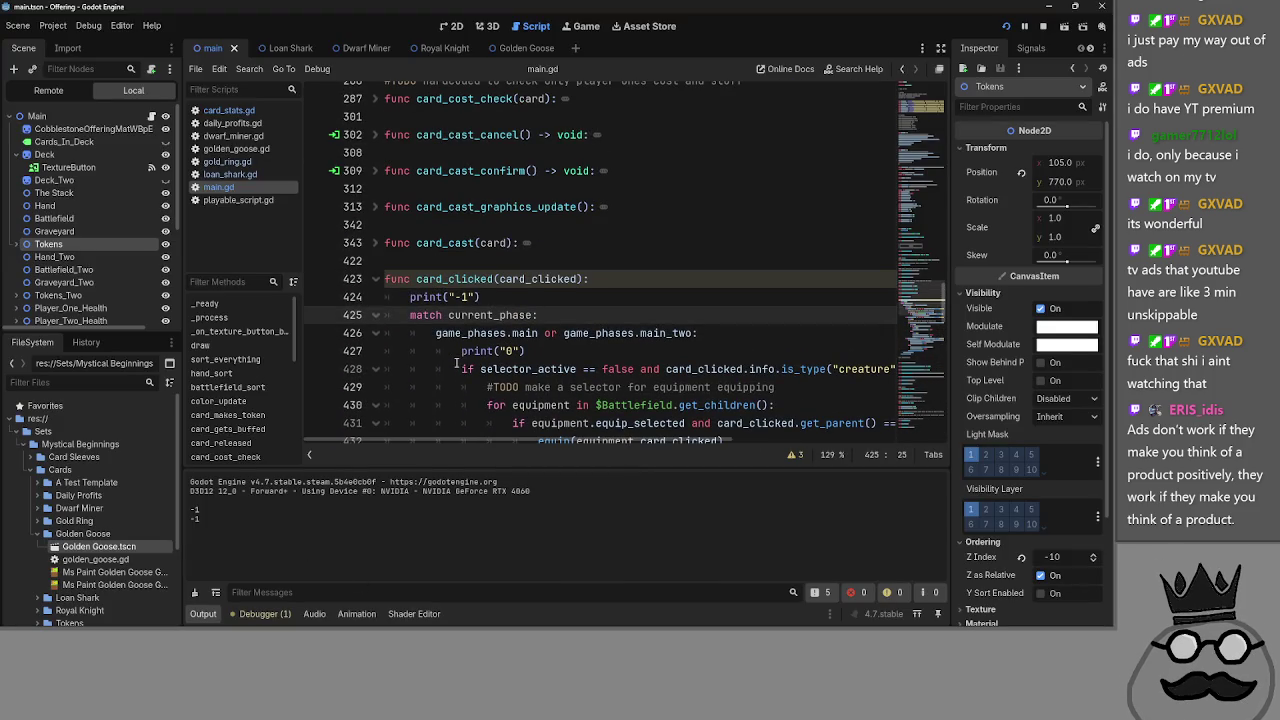
click(491, 315)
double_click(476, 335)
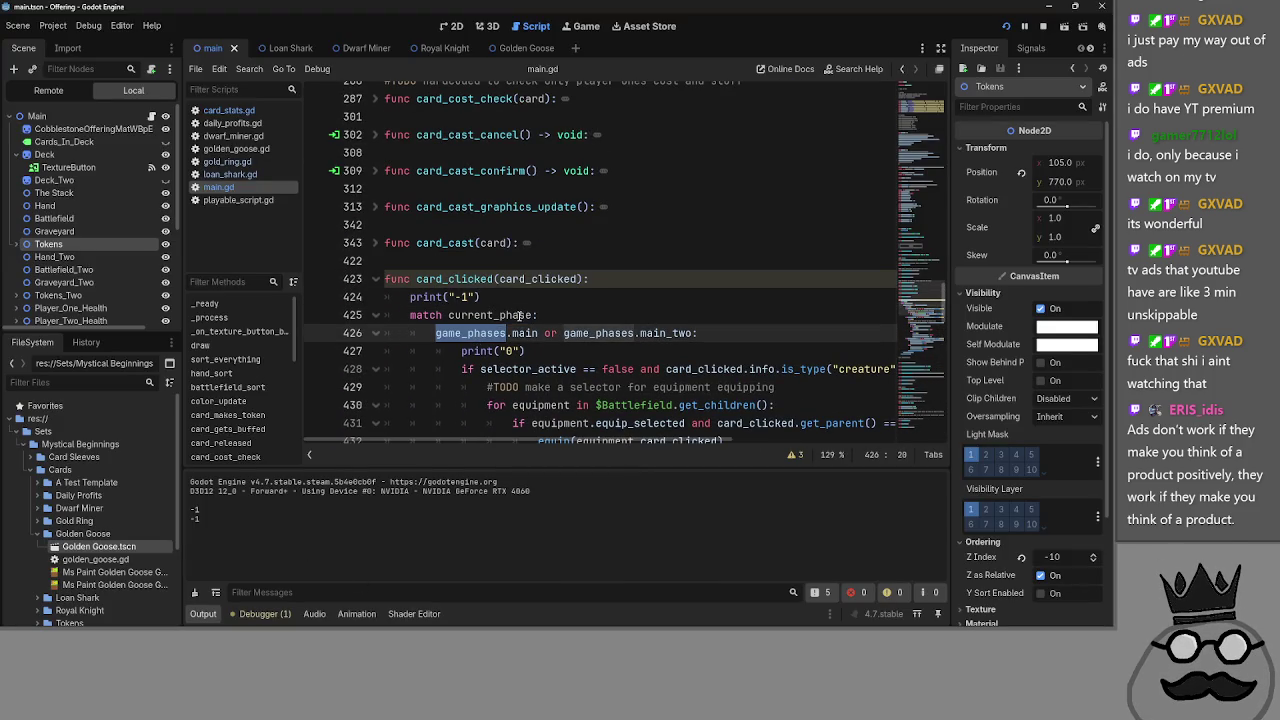
scroll(466, 357, down, 10)
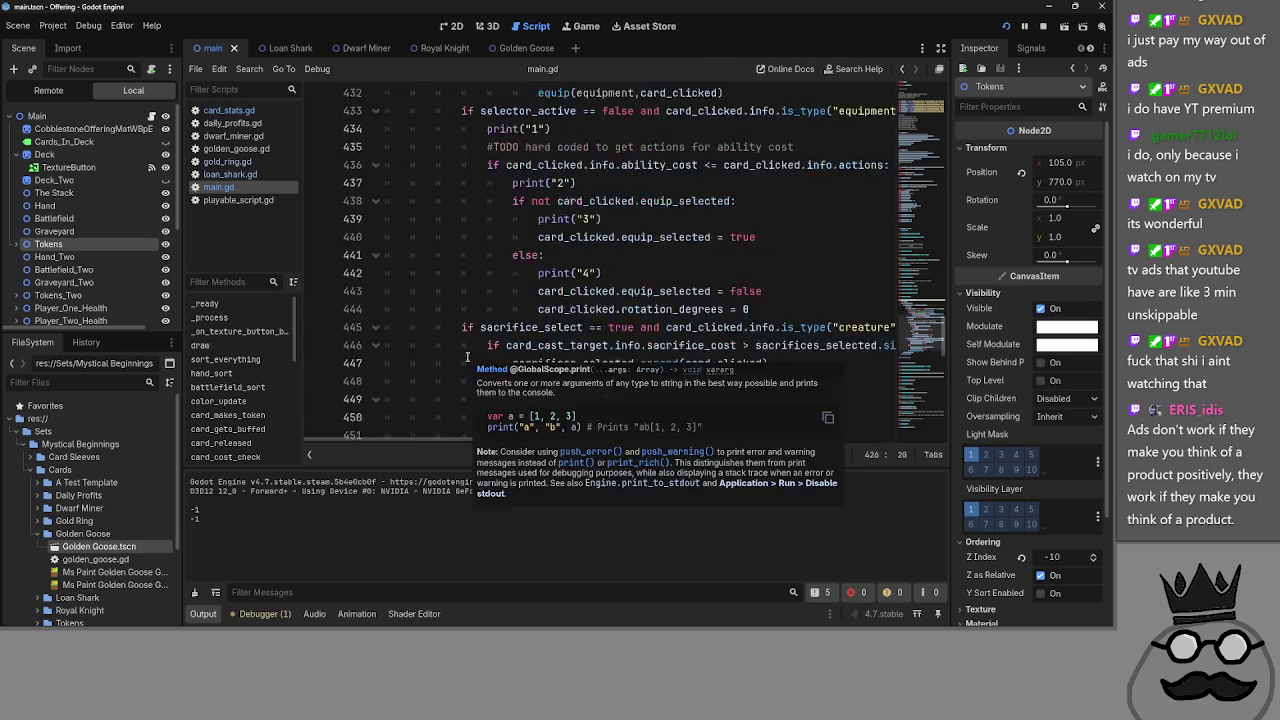
scroll(466, 357, down, 2)
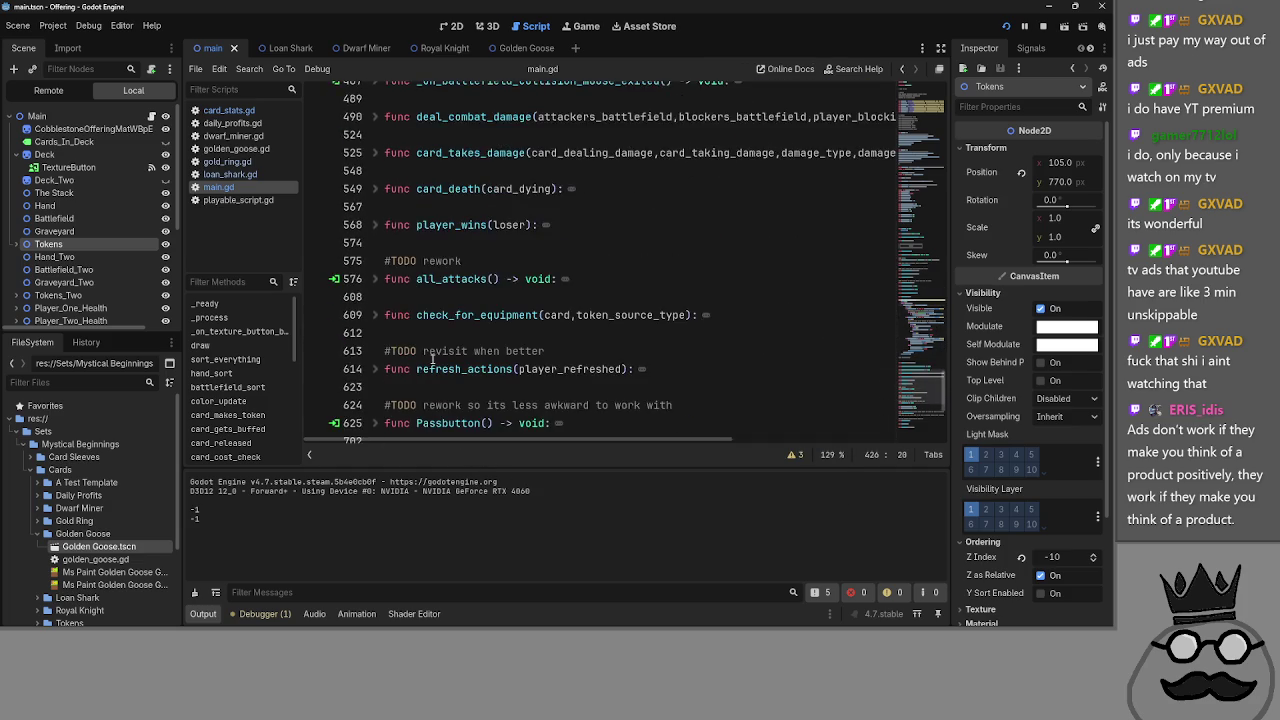
- Expand Passbutton, review its game_phases check on line 627, then collapse it
click(396, 356)
click(384, 370)
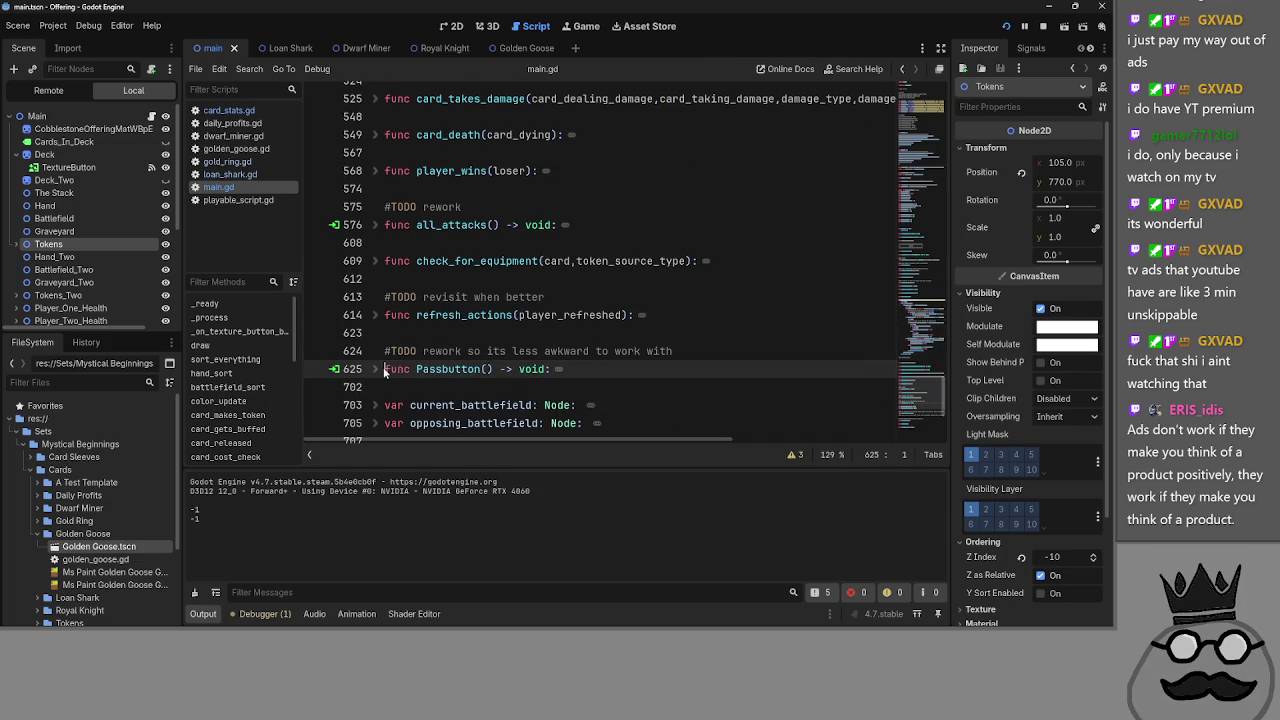
click(378, 370)
scroll(379, 373, down, 2)
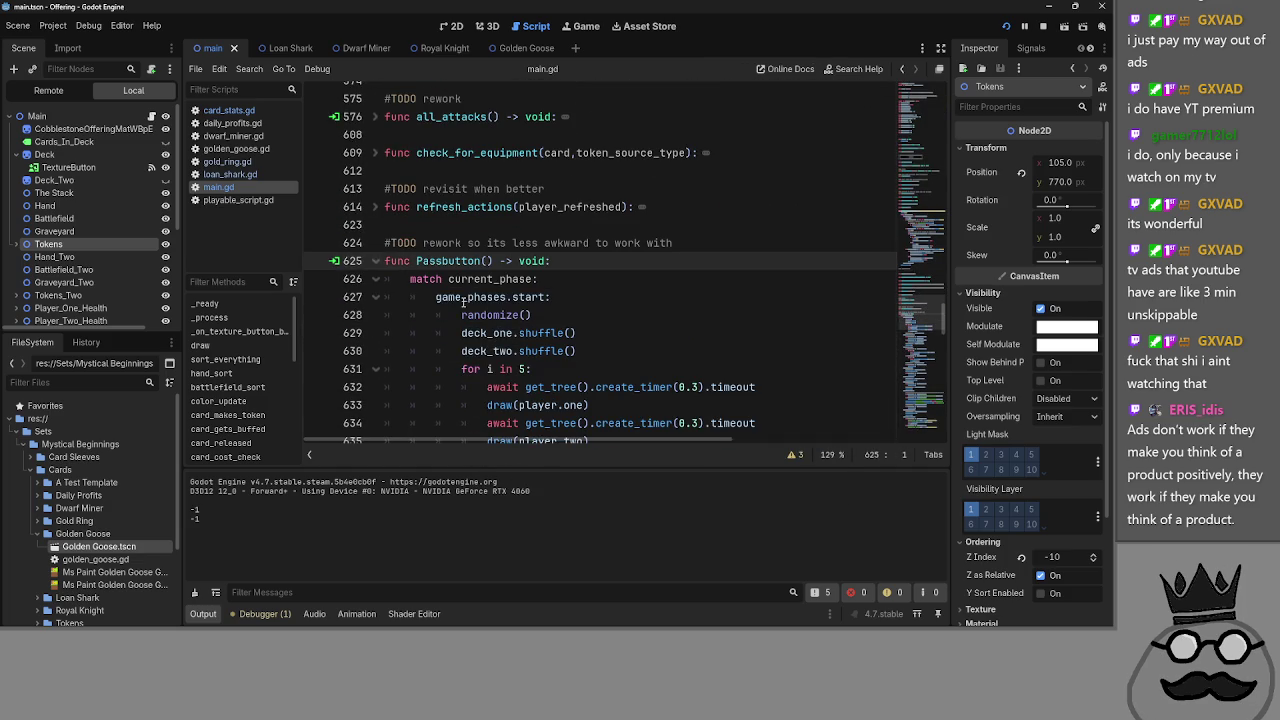
double_click(500, 297)
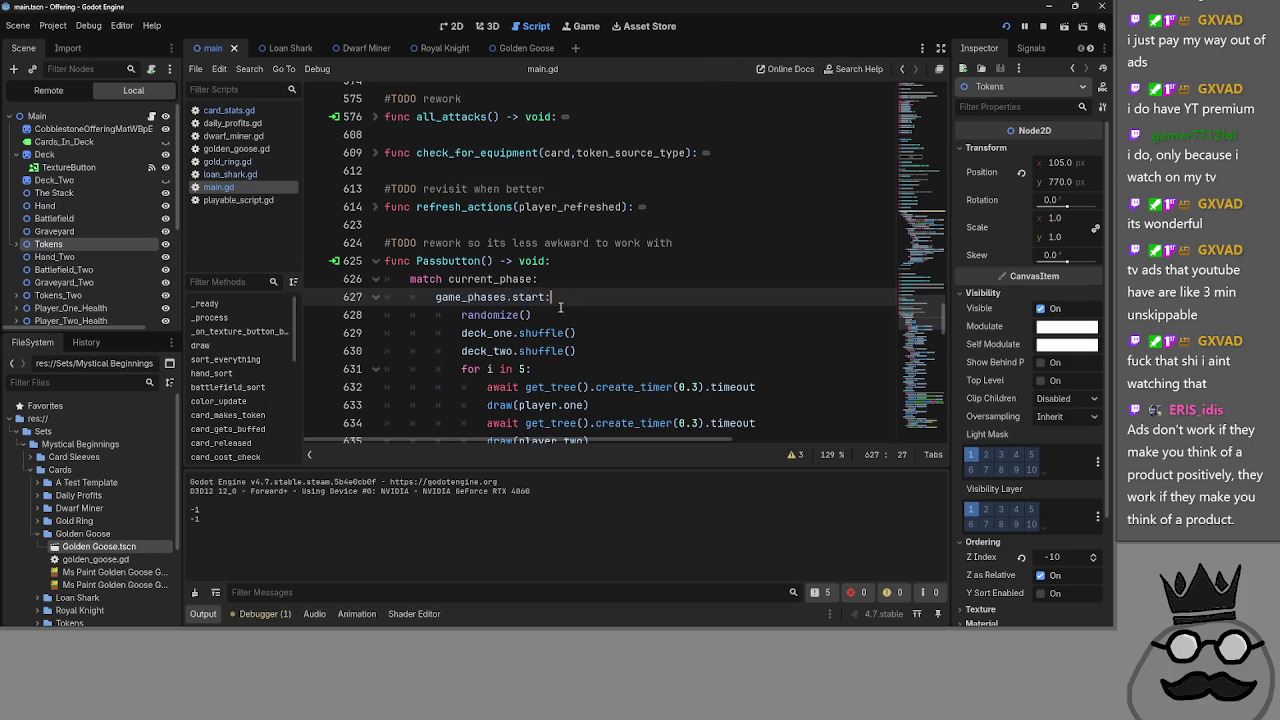
scroll(560, 307, down, 9)
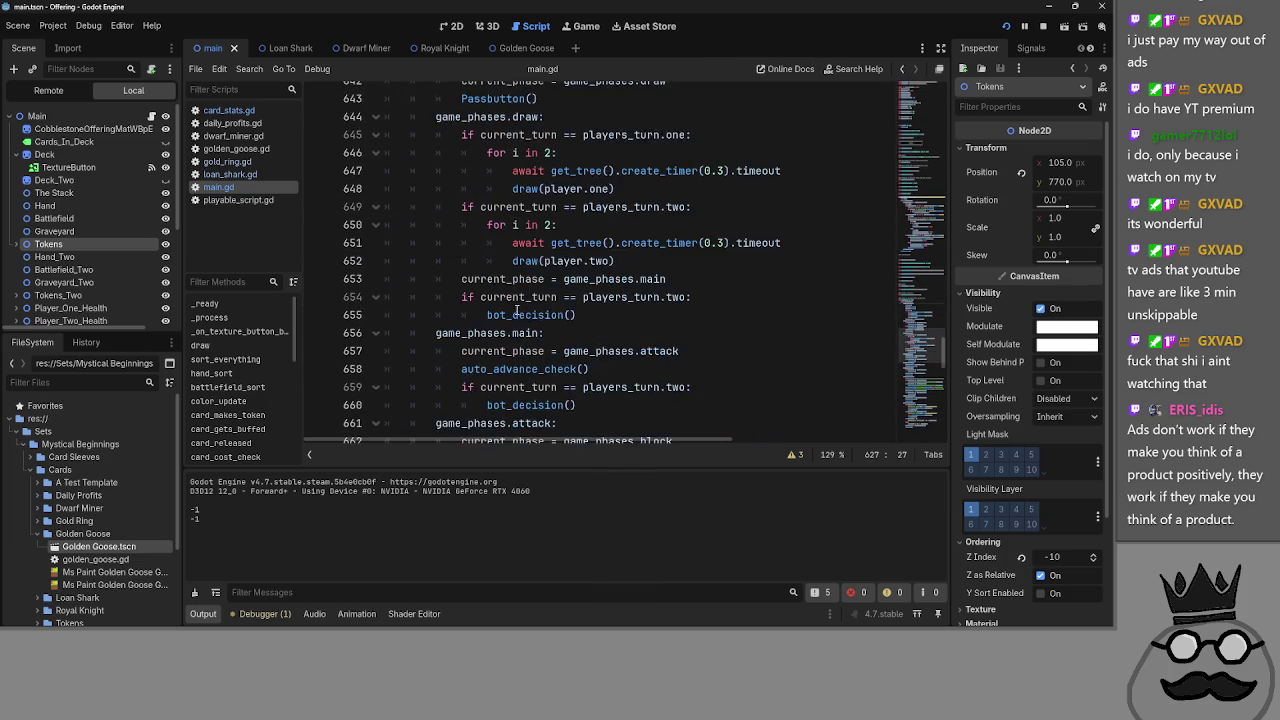
scroll(517, 313, down, 1)
scroll(517, 312, up, 9)
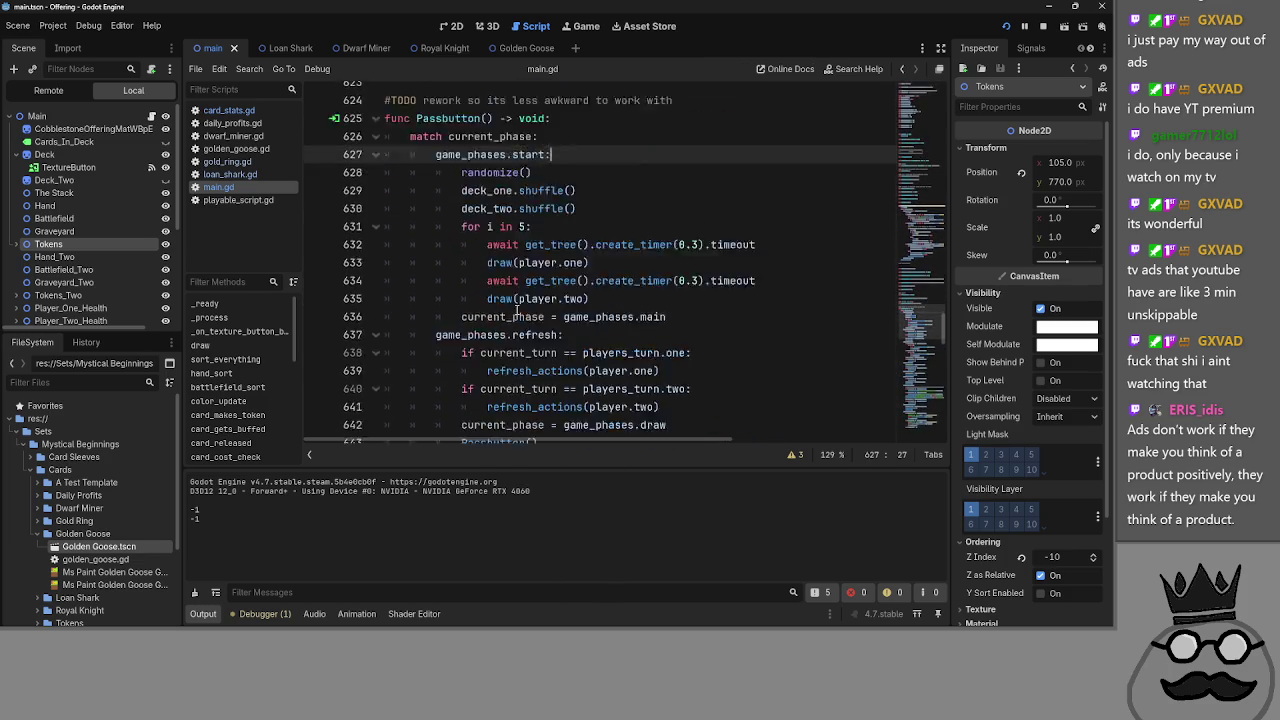
scroll(367, 267, down, 18)
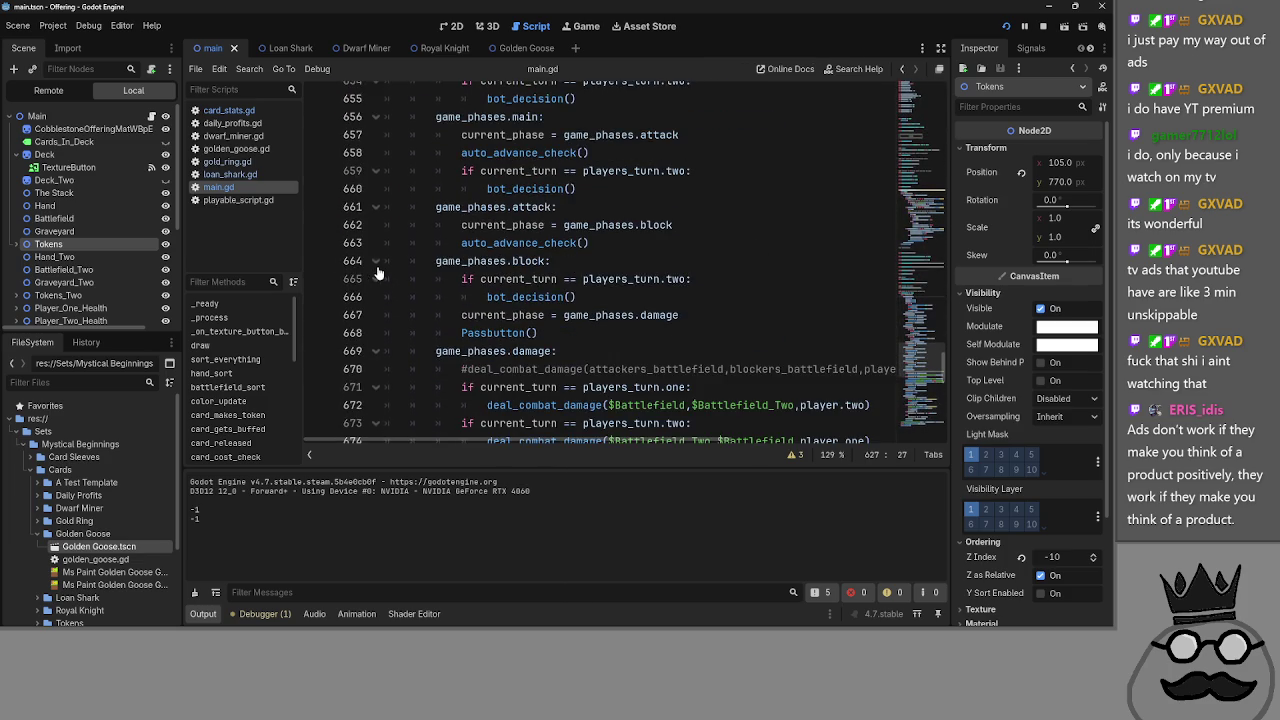
scroll(378, 272, up, 15)
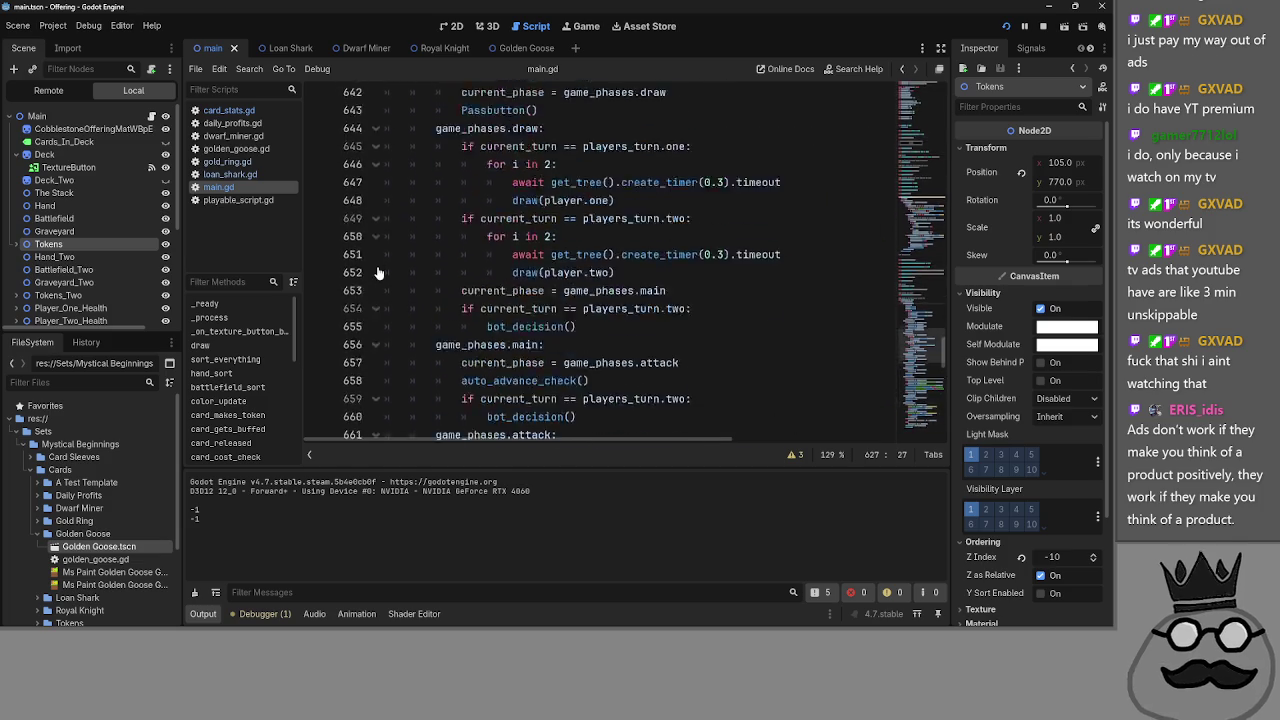
click(375, 261)
scroll(453, 293, up, 20)
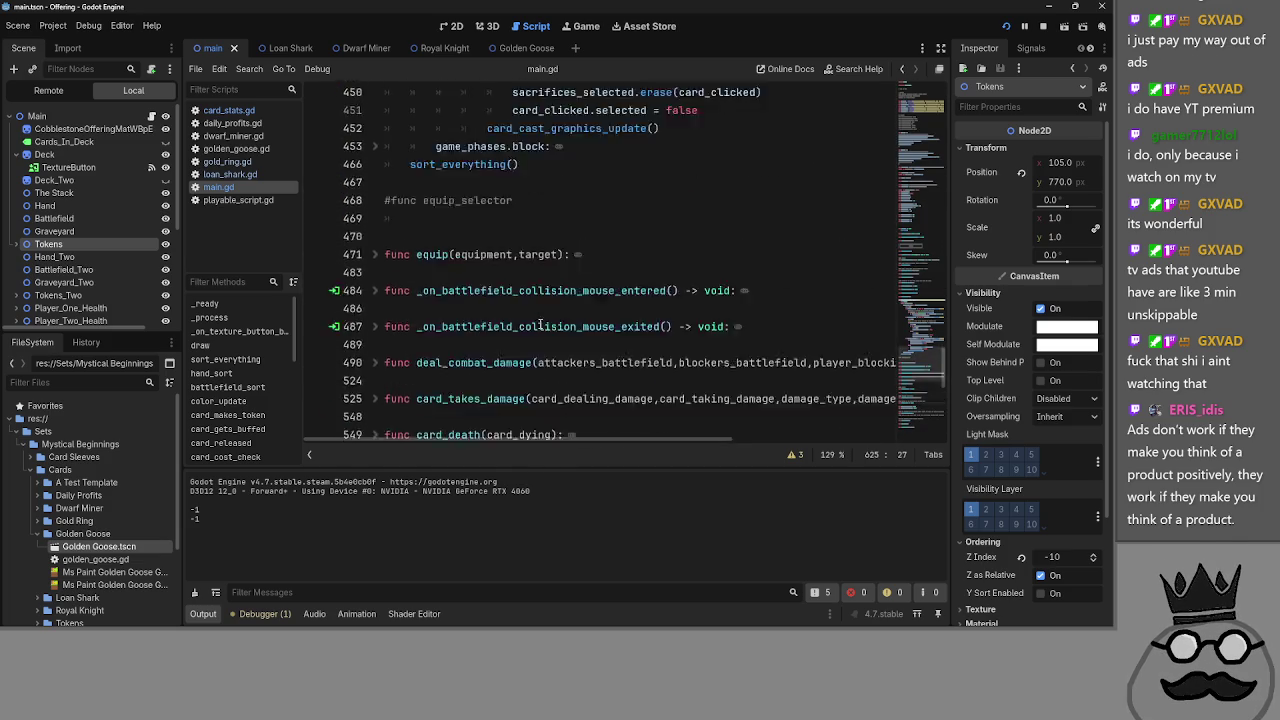
- Select the main_two condition after game_phases.main on line 426, then stop the running game
click(619, 287)
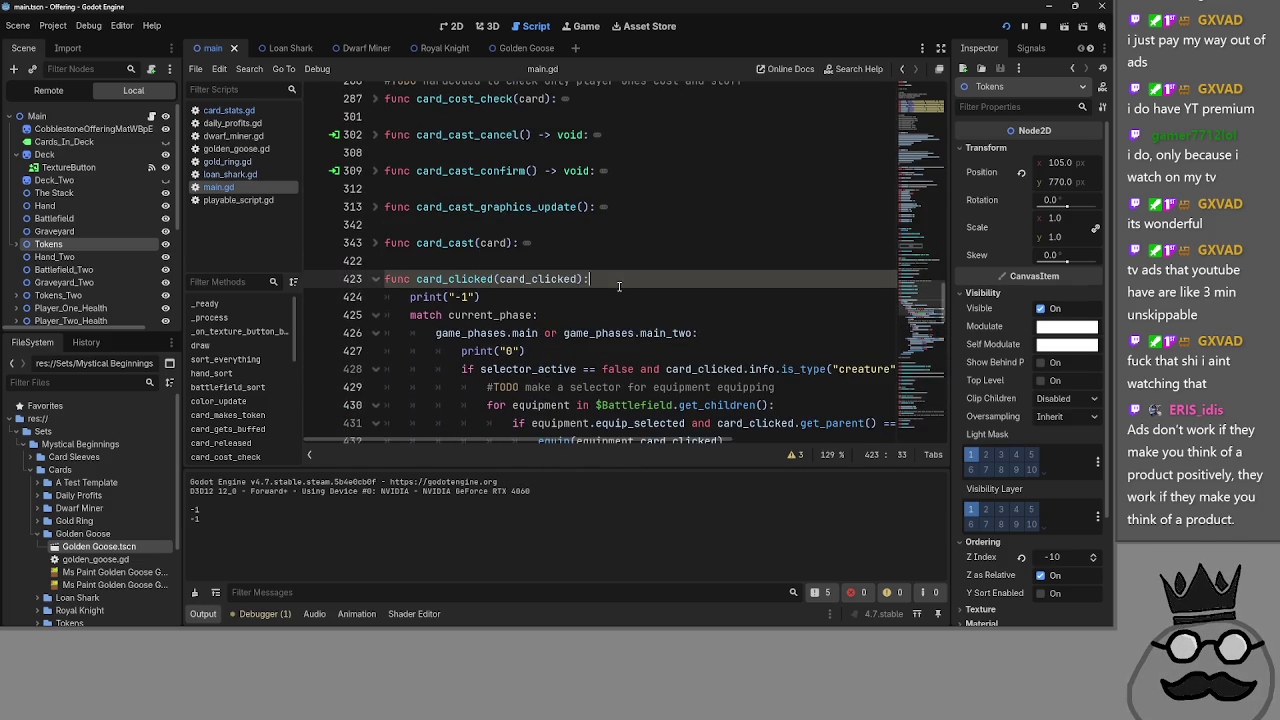
click(696, 334)
drag(512, 333, 540, 333)
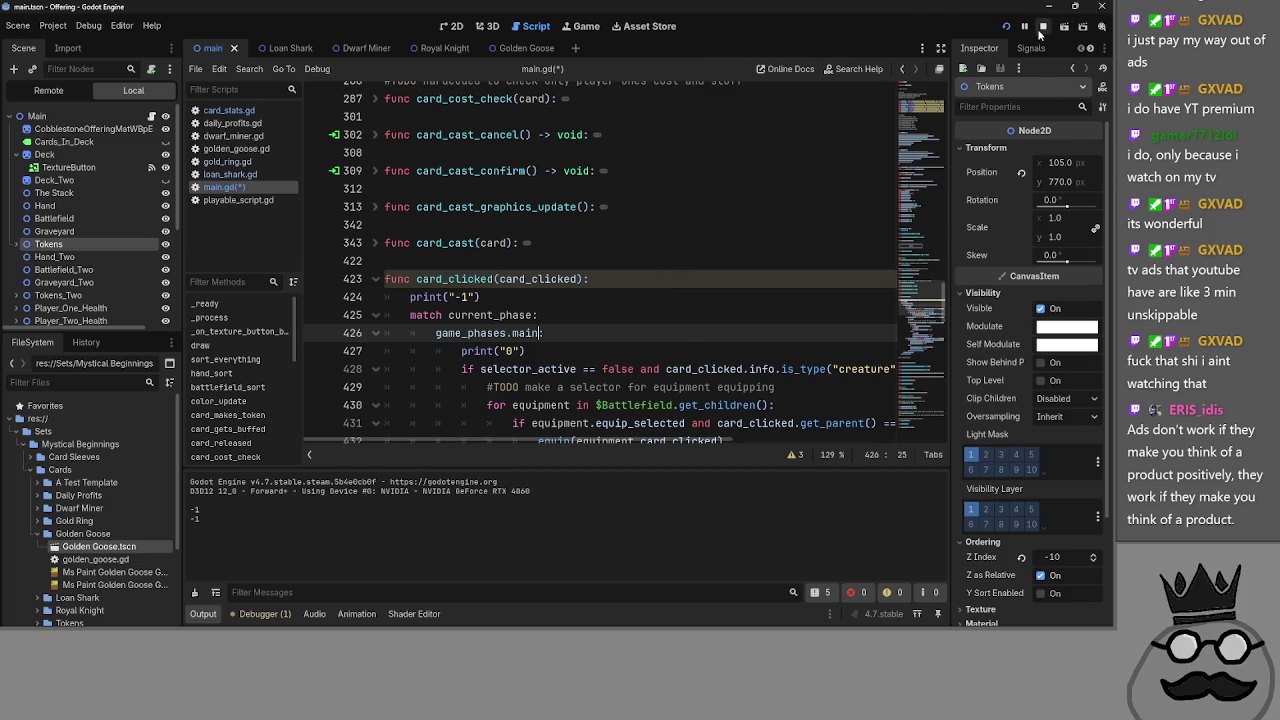
click(1042, 28)
- Launch the game, end player one's turn, and advance player two past the main phase
click(1007, 27)
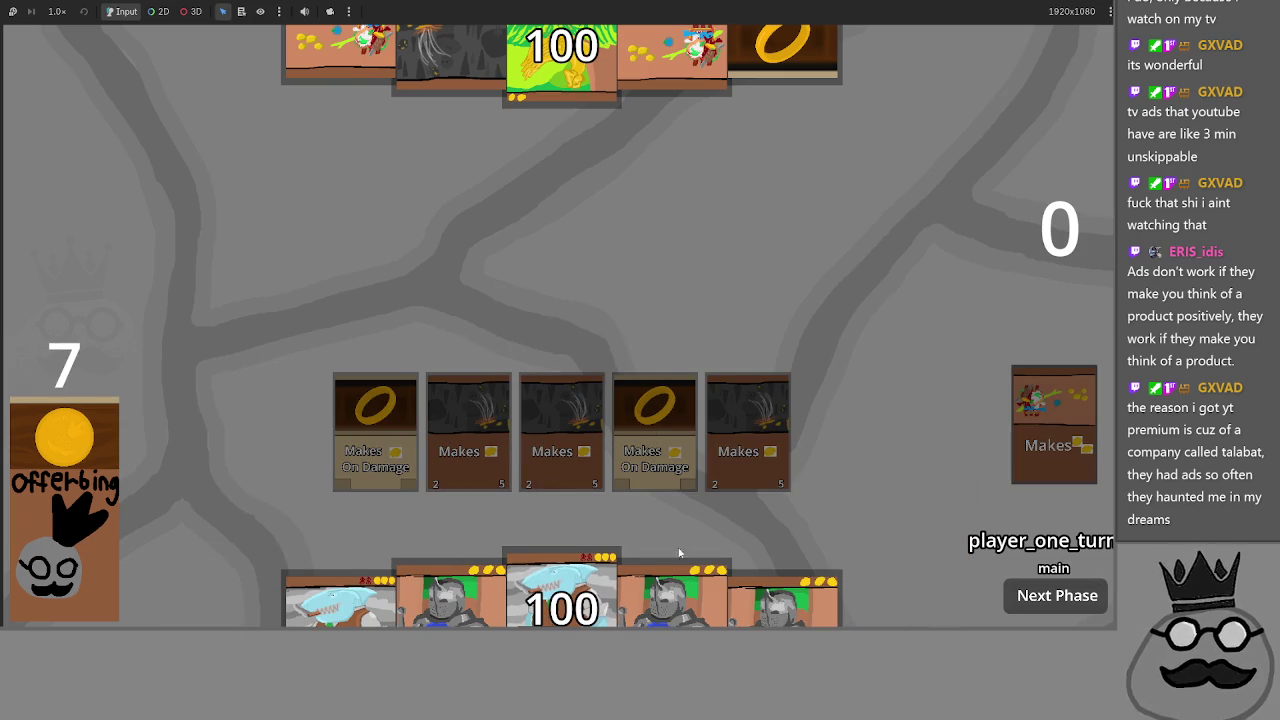
mouse_move(547, 587)
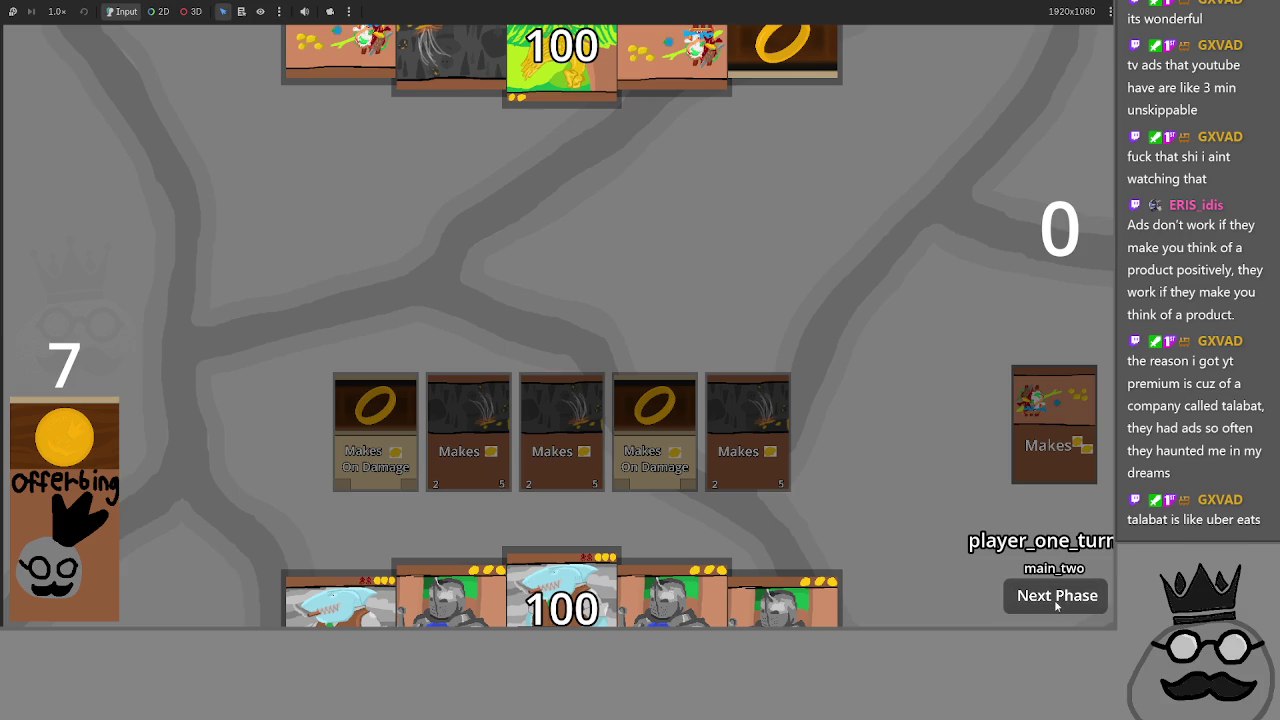
click(1055, 603)
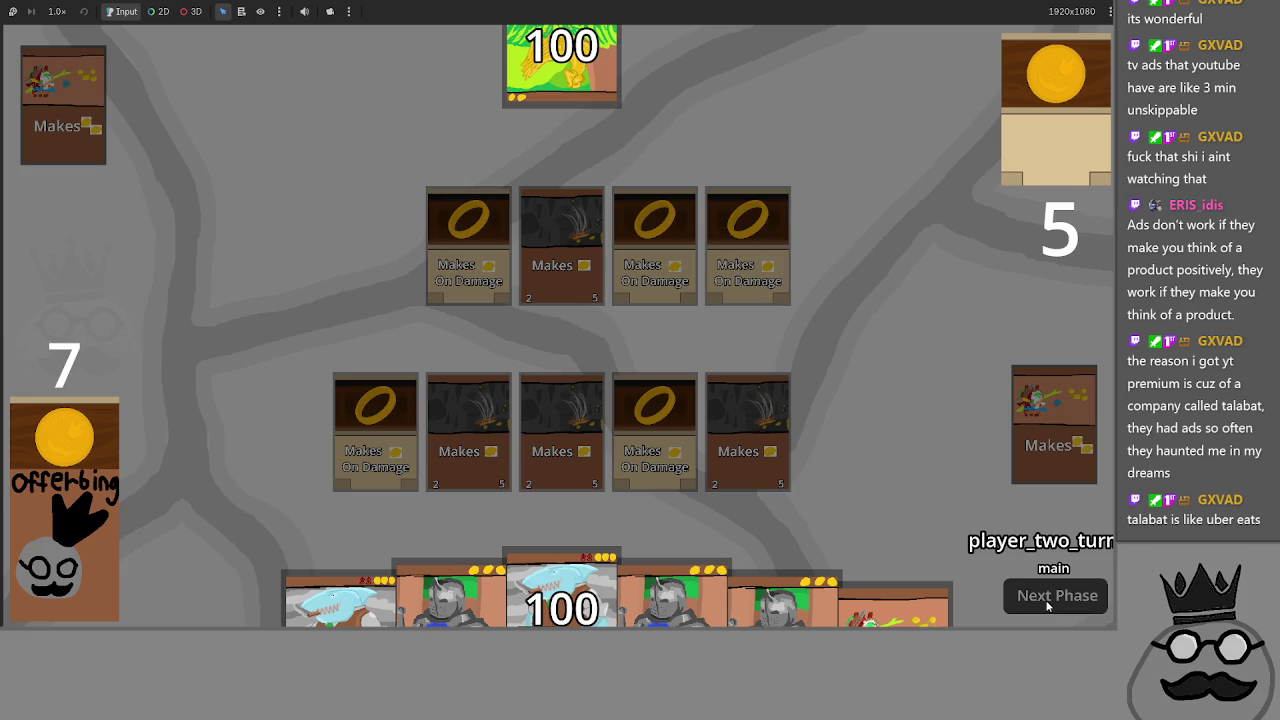
click(1048, 605)
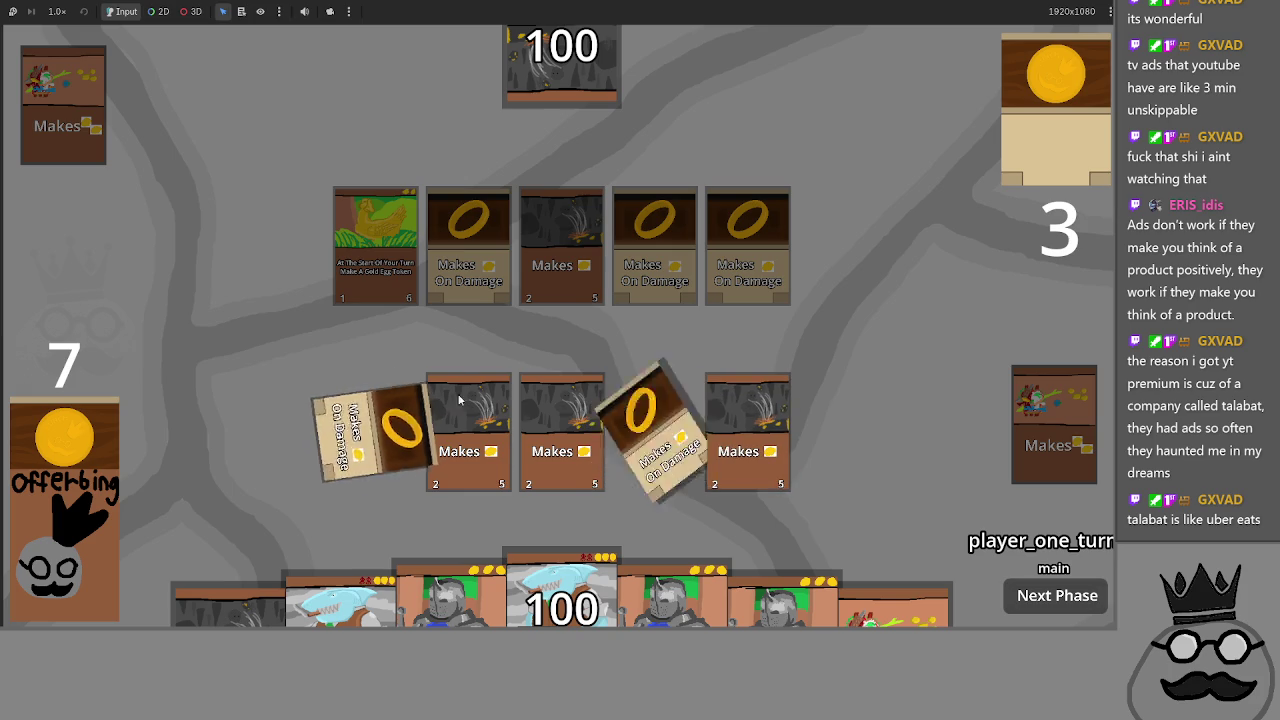
- Switch between the game and the editor to read the new debug output
key(alt+Tab)
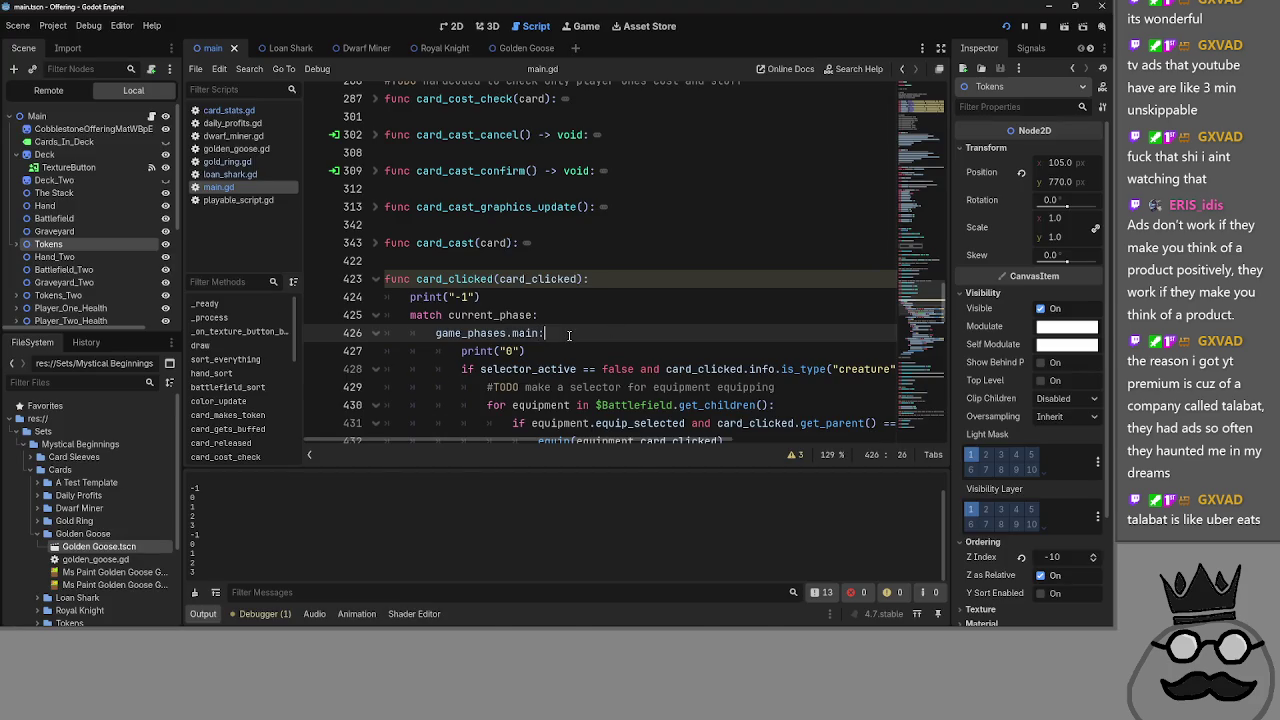
key(alt+Tab)
key(alt+Tab)
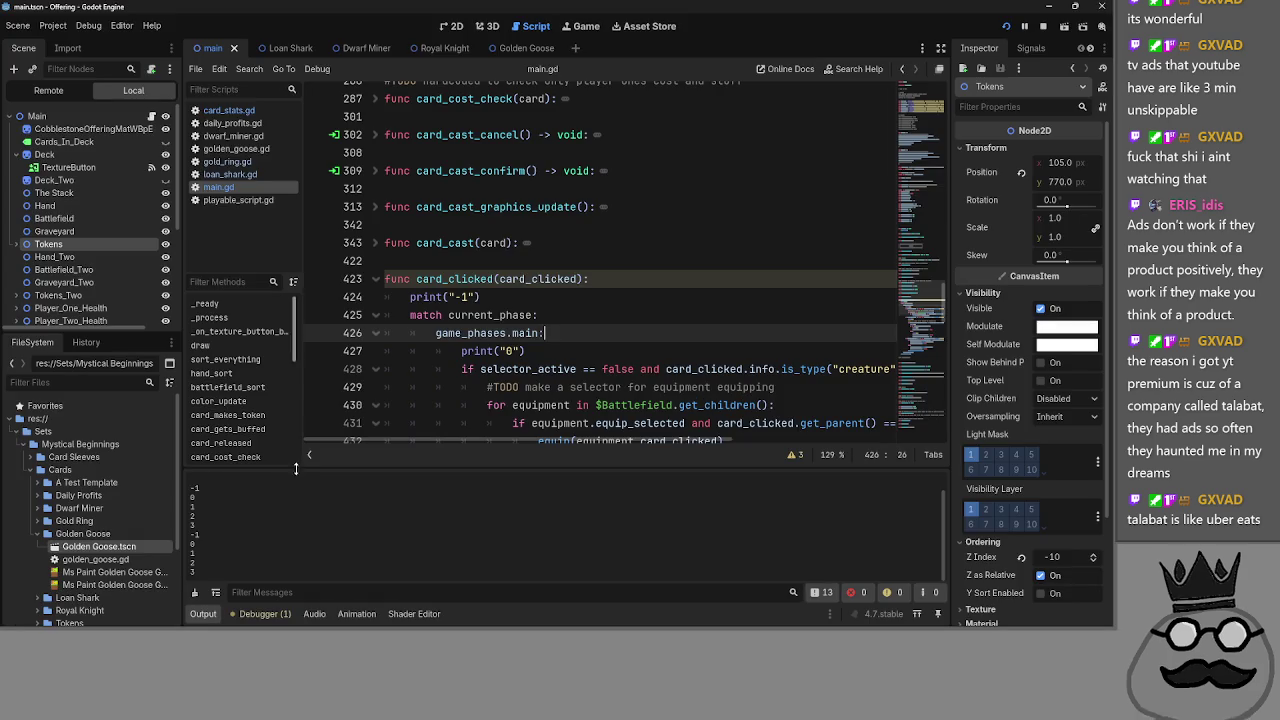
key(alt+Tab)
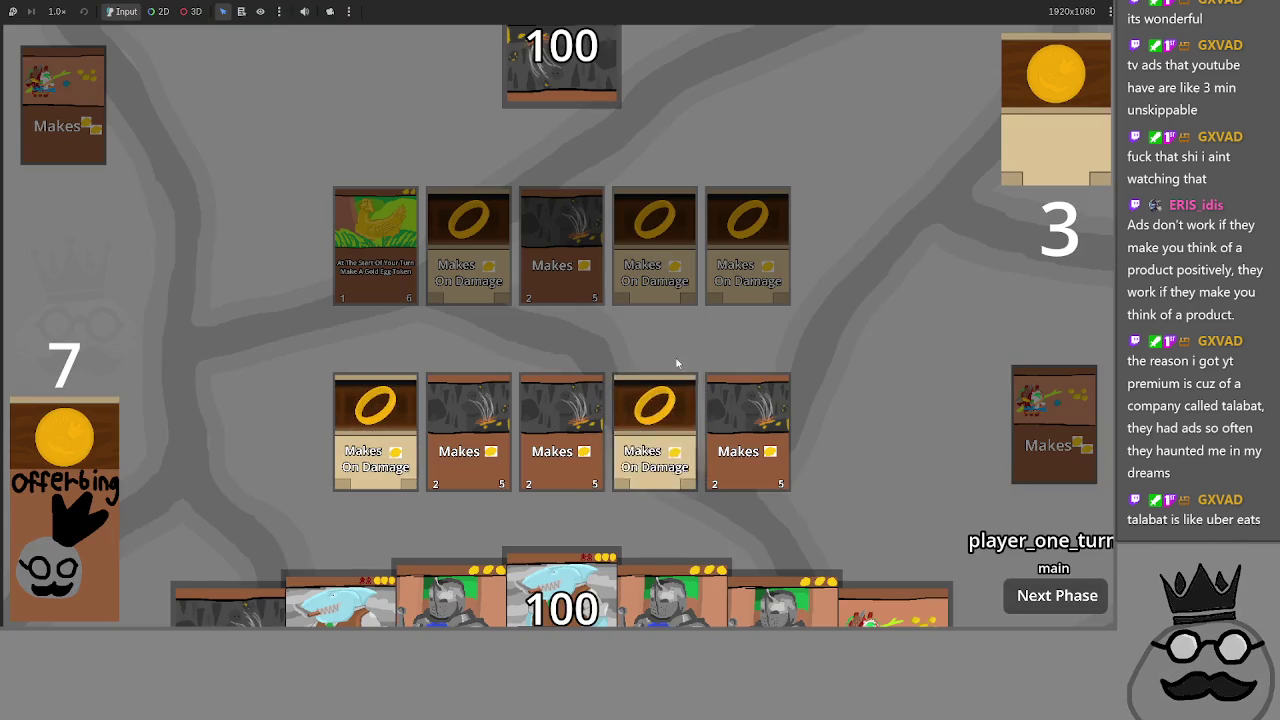
key(alt+Tab)
key(alt+Tab)
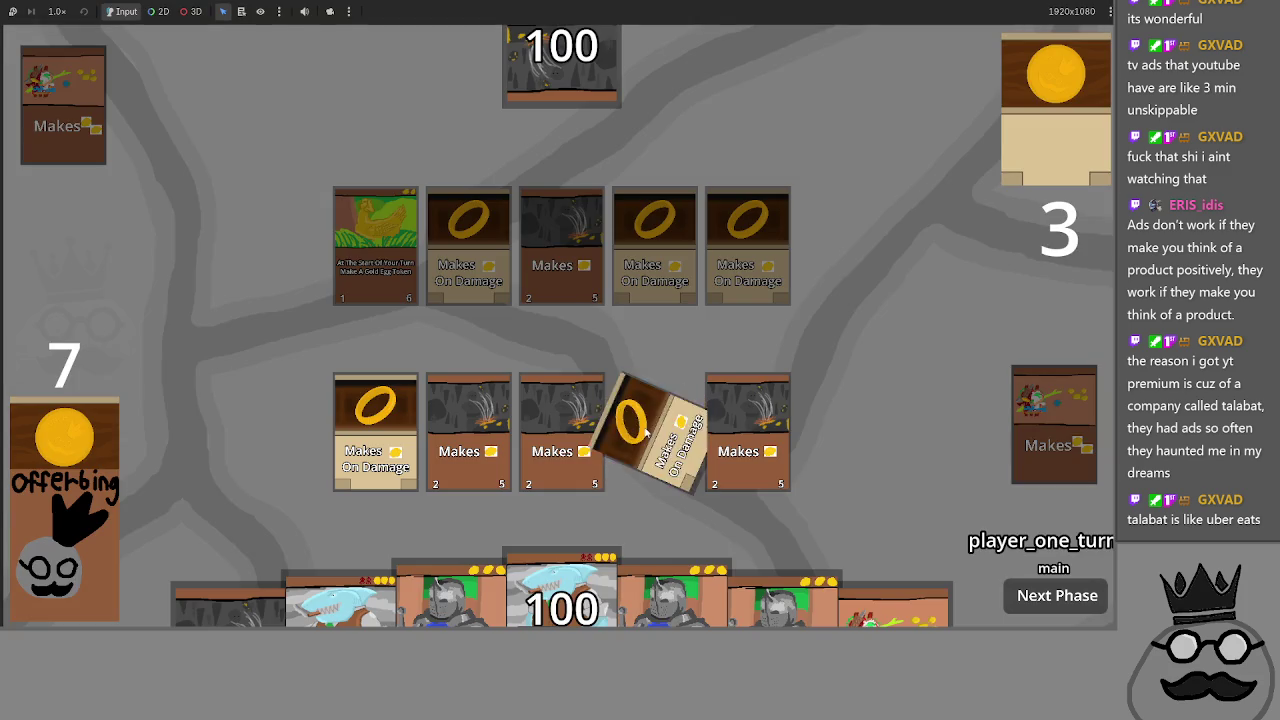
key(alt+Tab)
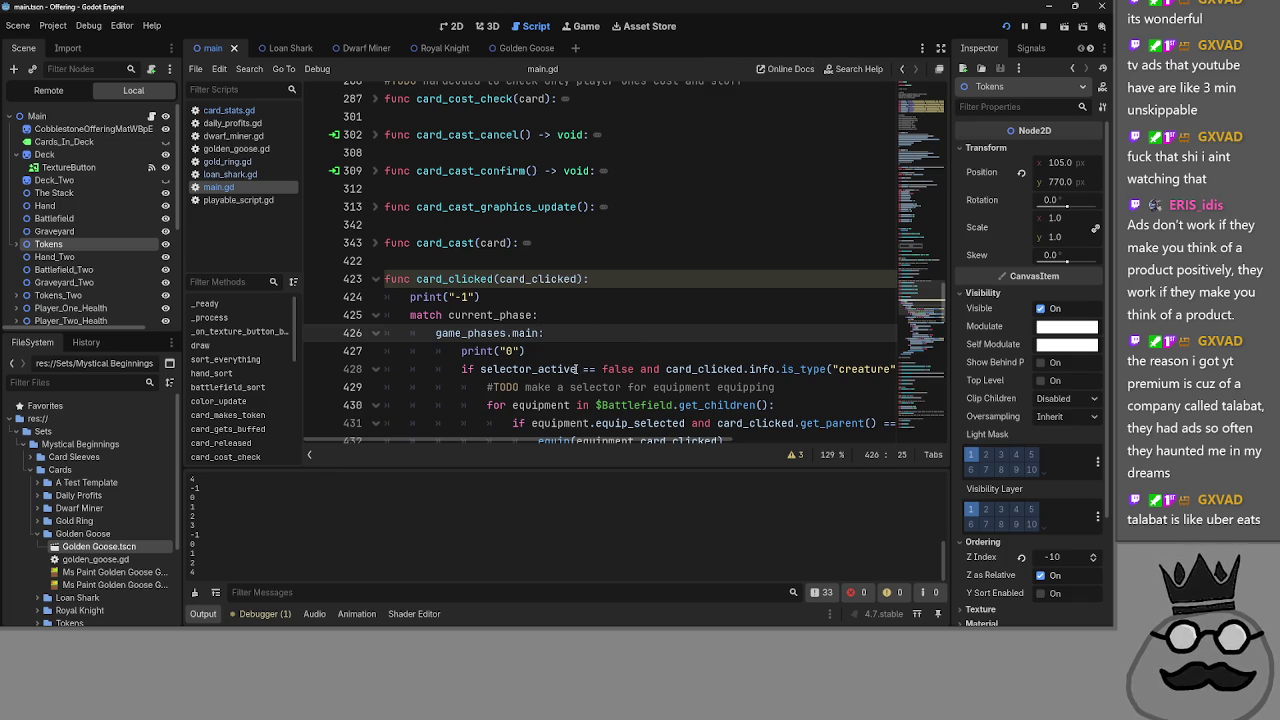
- Undo to restore the main_two alternative on line 426 and select main_two
scroll(545, 332, down, 10)
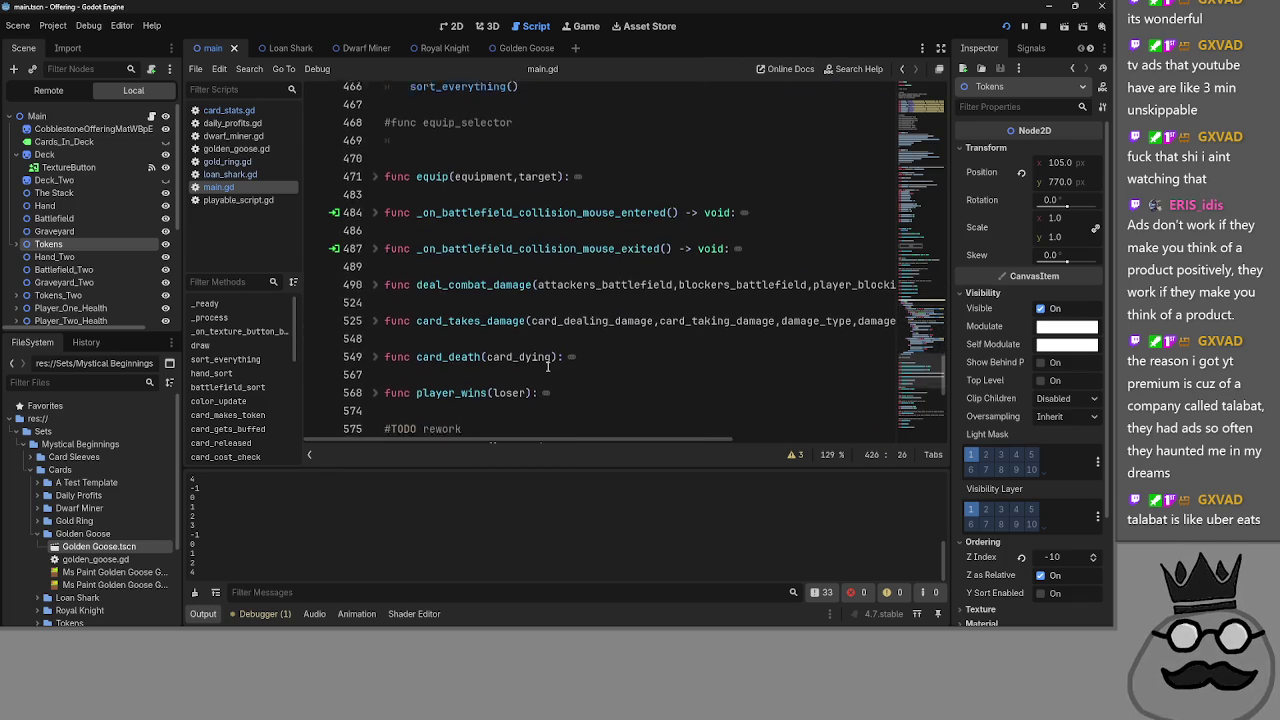
scroll(547, 367, up, 10)
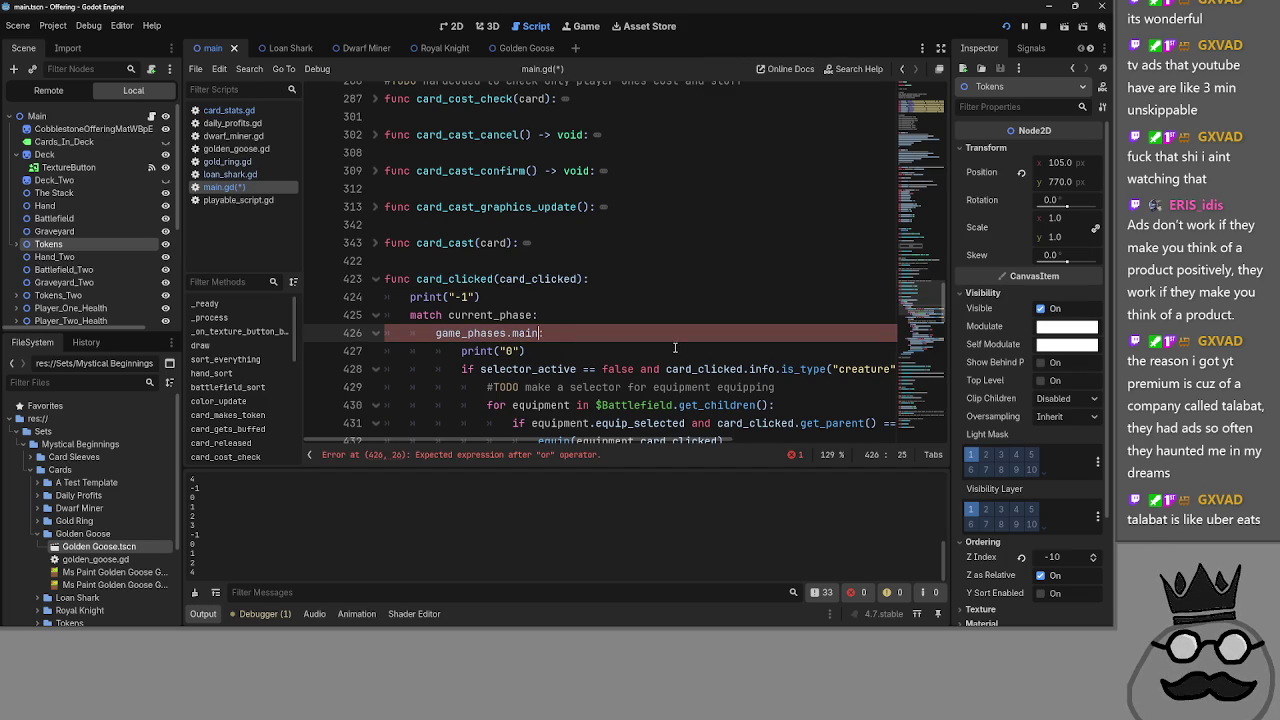
key(ctrl+z)
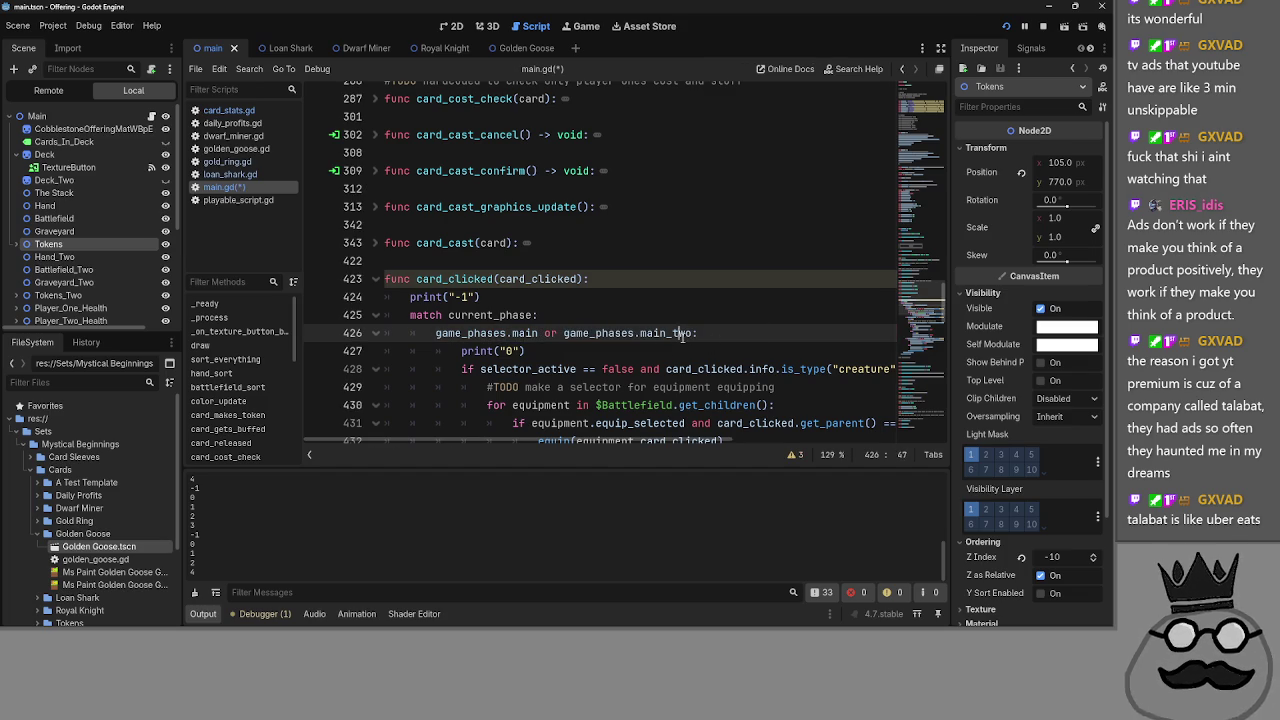
double_click(683, 336)
- Delete the print("4") and print("3") debug lines, keeping the else: line
scroll(723, 338, down, 6)
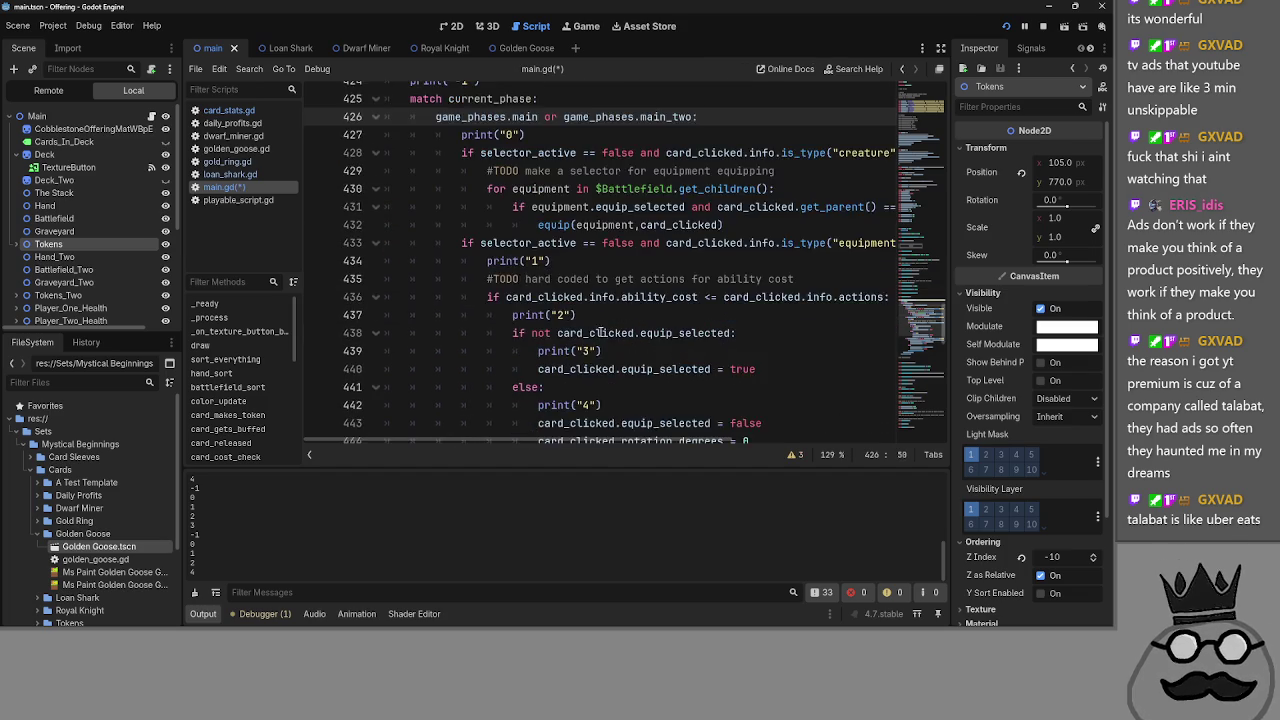
click(580, 297)
key(shift+Up)
key(shift+Home)
key(BackSpace)
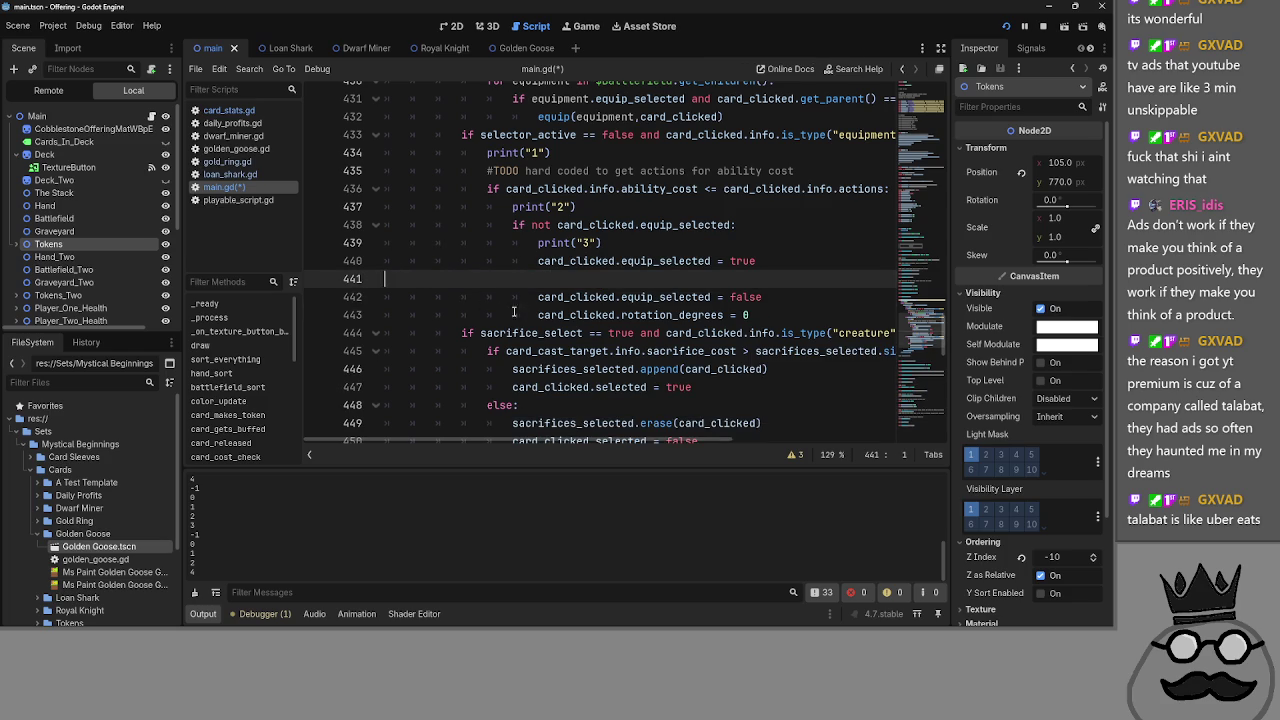
key(ctrl+z)
key(shift+Up)
key(shift+End)
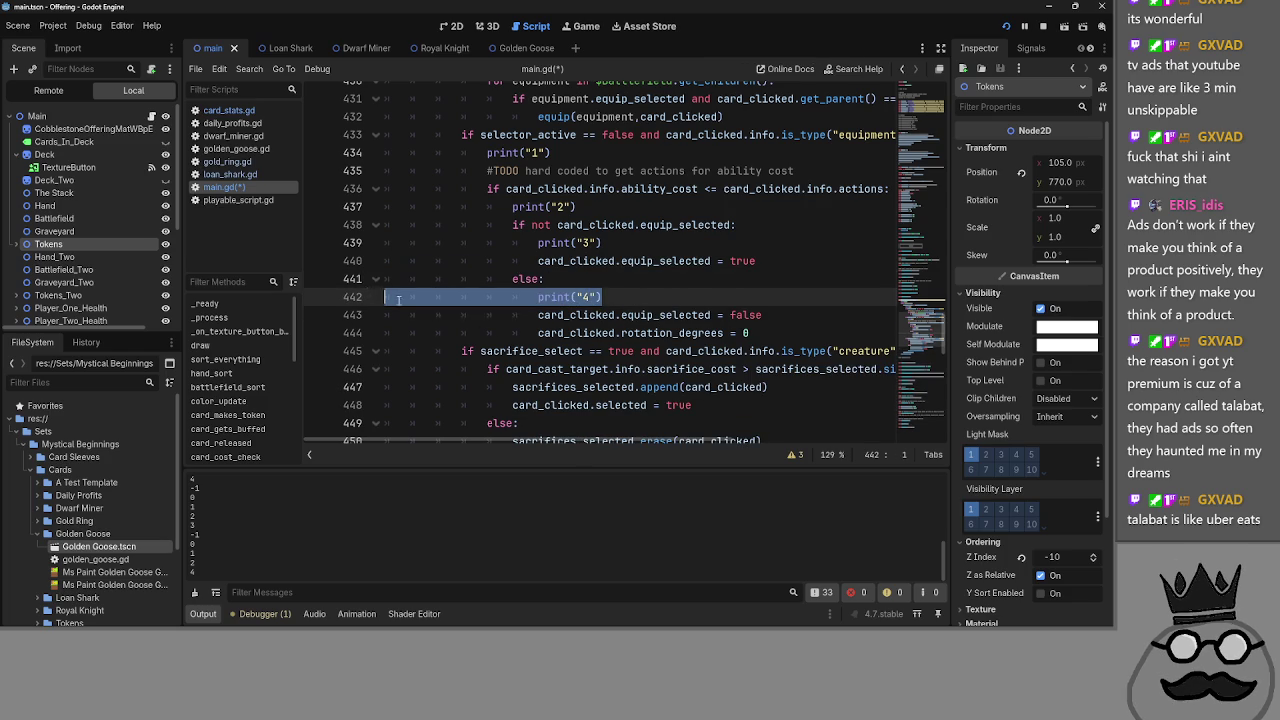
key(BackSpace)
triple_click(625, 246)
key(BackSpace)
key(BackSpace)
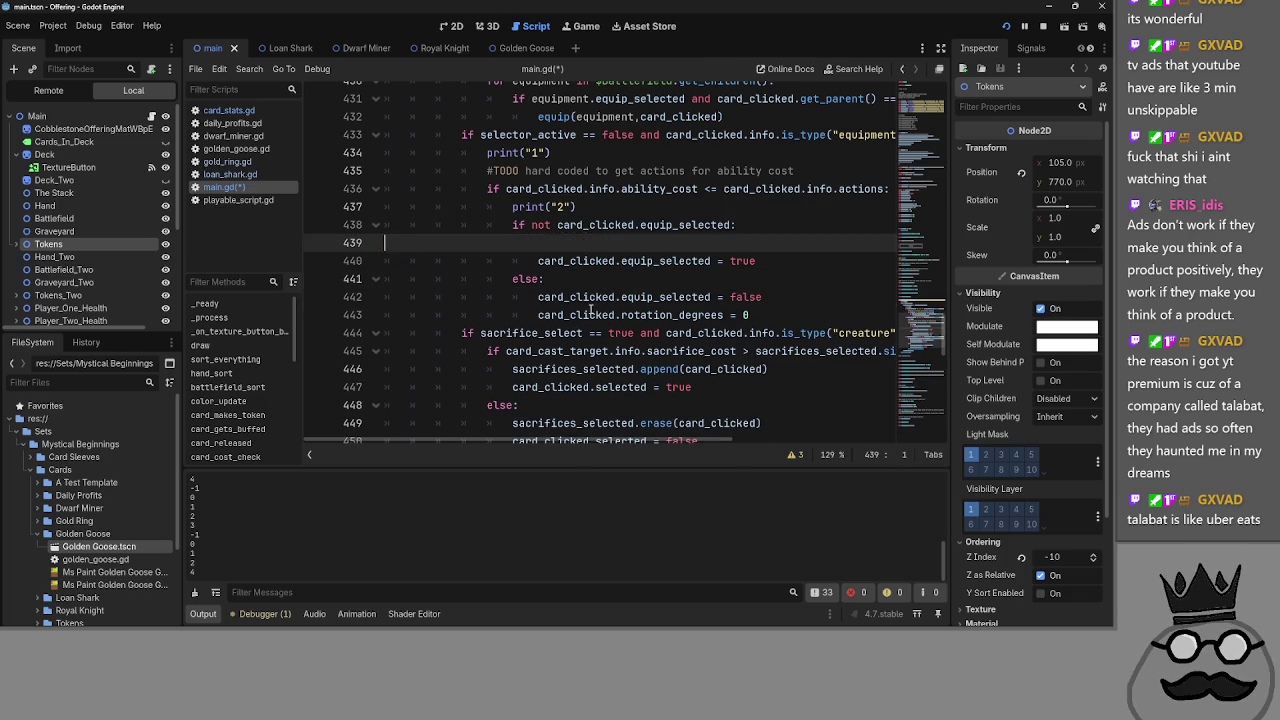
- Delete the print("2"), print("1"), print("0") and print("-1") debug lines
scroll(515, 314, up, 2)
triple_click(515, 314)
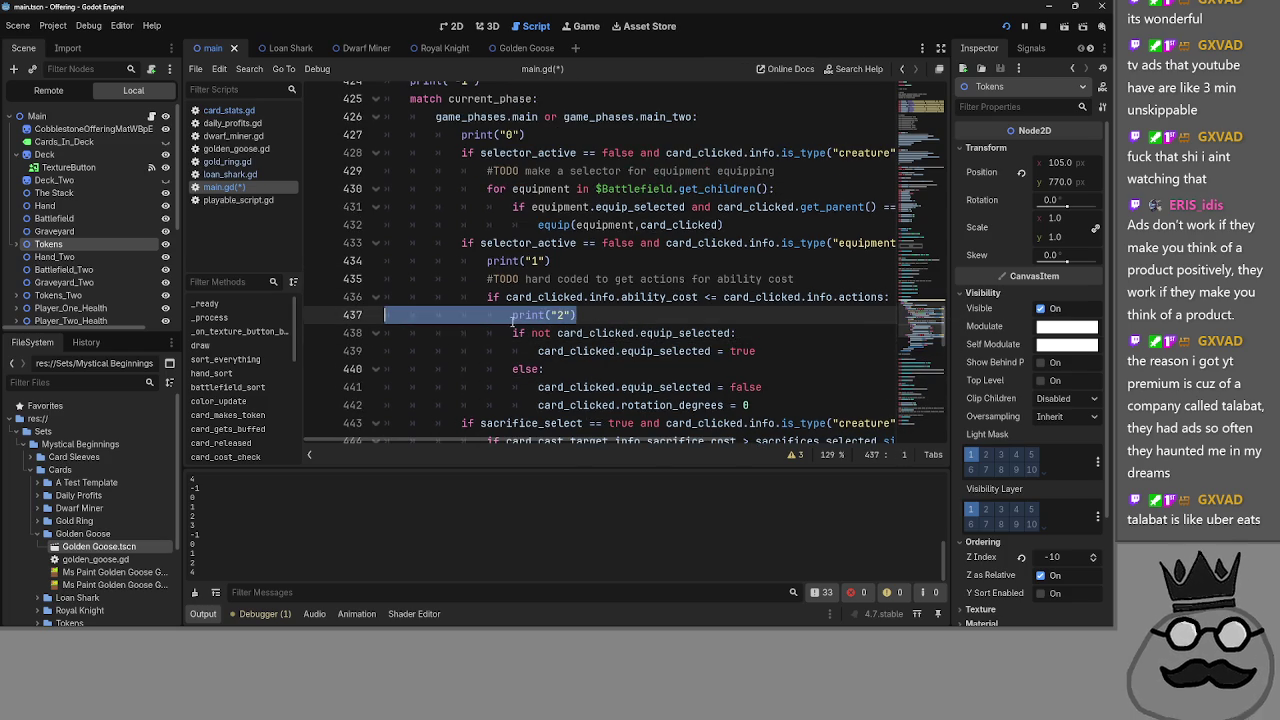
key(BackSpace)
key(BackSpace)
scroll(568, 365, up, 2)
triple_click(568, 369)
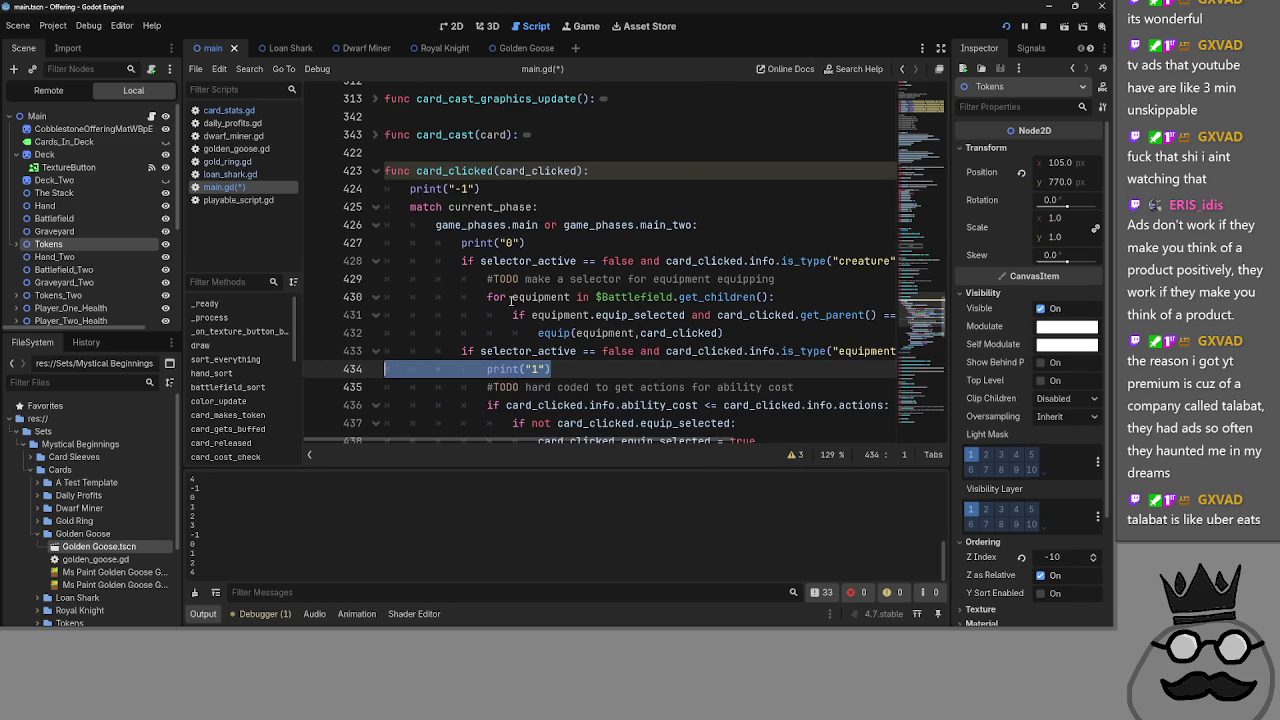
key(BackSpace)
key(BackSpace)
drag(545, 245, 310, 250)
key(BackSpace)
key(BackSpace)
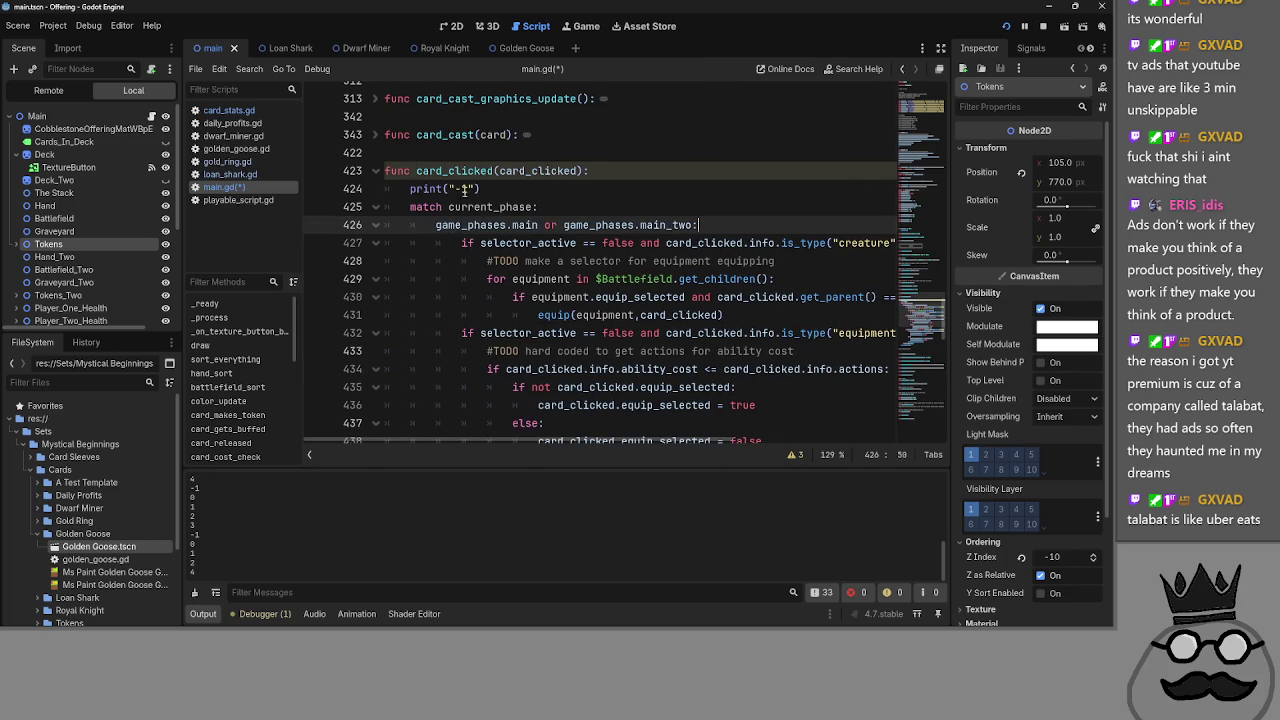
triple_click(488, 186)
key(BackSpace)
key(BackSpace)
- Remove ' or game_phases.main_two' from line 425, leaving only game_phases.main
click(564, 207)
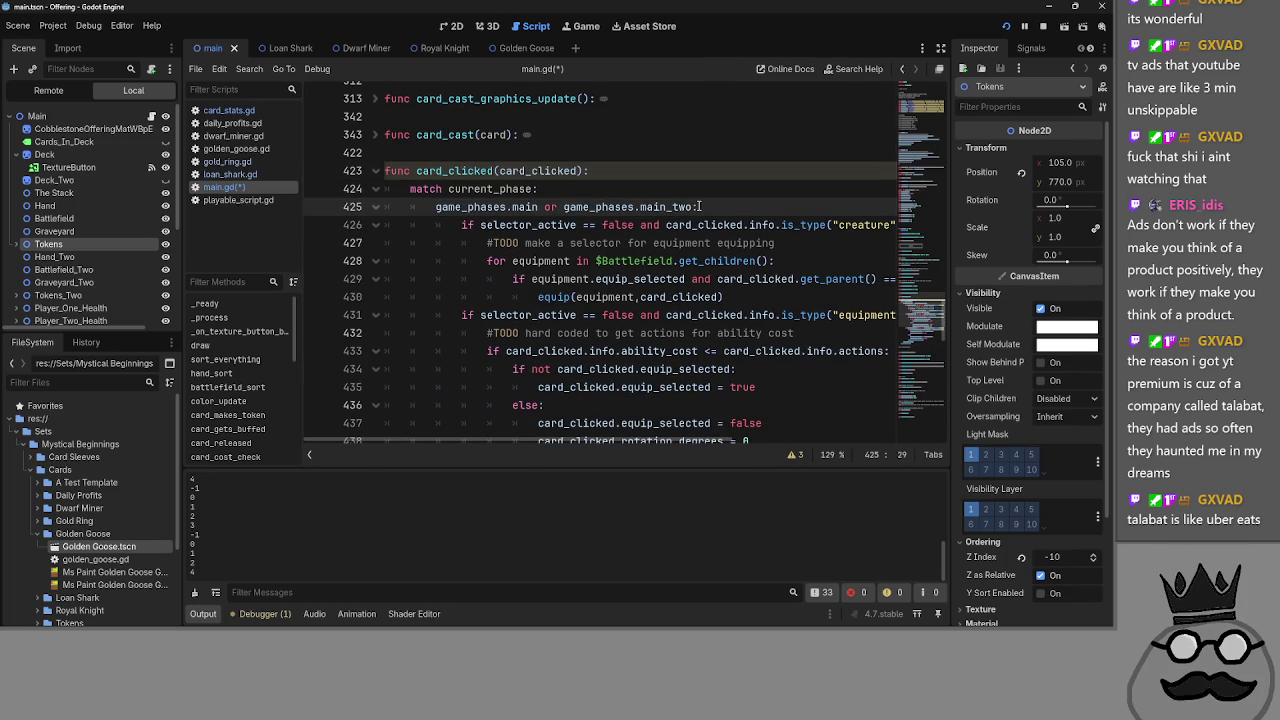
drag(697, 207, 543, 207)
key(BackSpace)
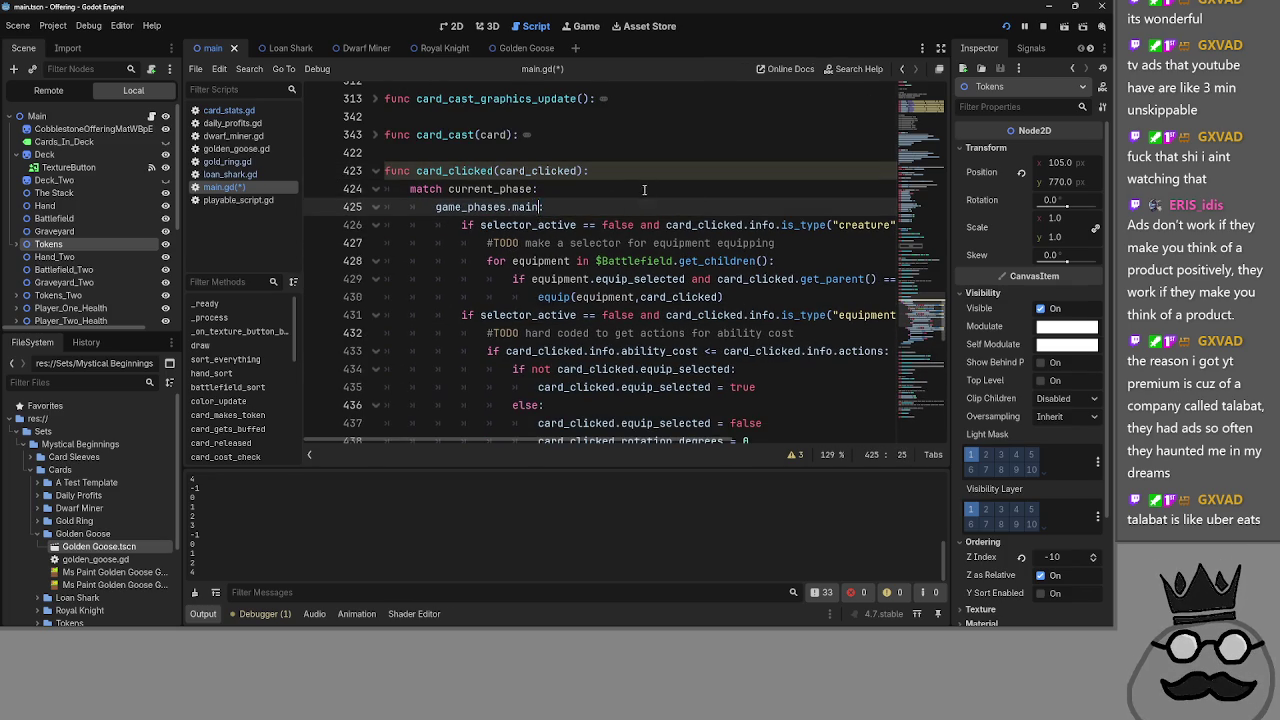
click(644, 189)
scroll(644, 200, down, 2)
scroll(640, 210, up, 2)
scroll(636, 233, down, 2)
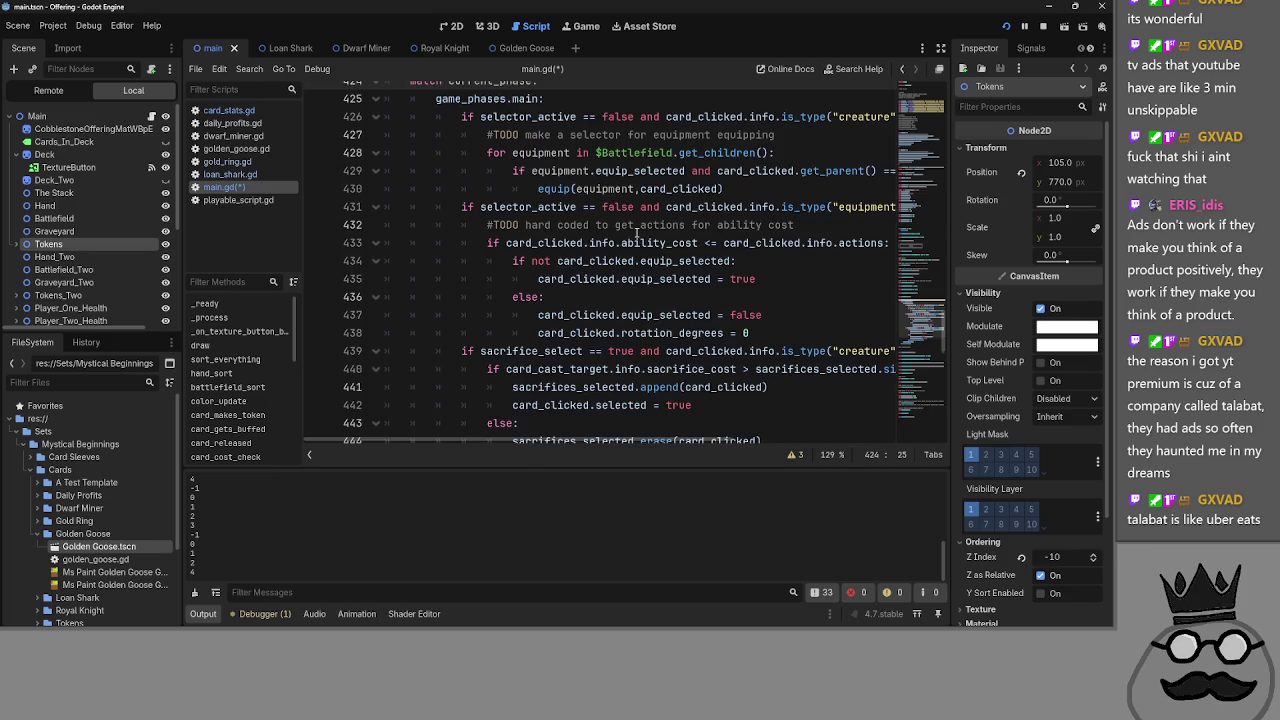
scroll(636, 233, down, 4)
scroll(636, 233, up, 3)
scroll(636, 230, up, 4)
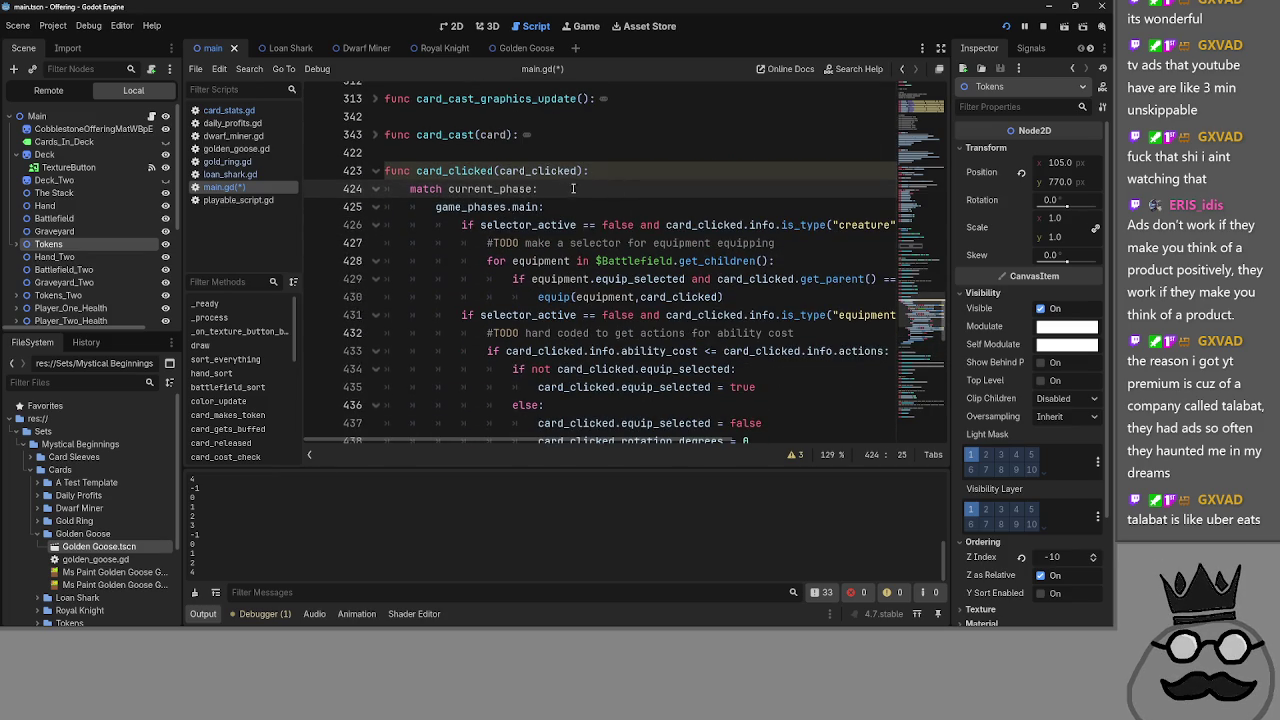
- Expand the folded game_phases.block case and delete the colon after game_phases.main
key(Down)
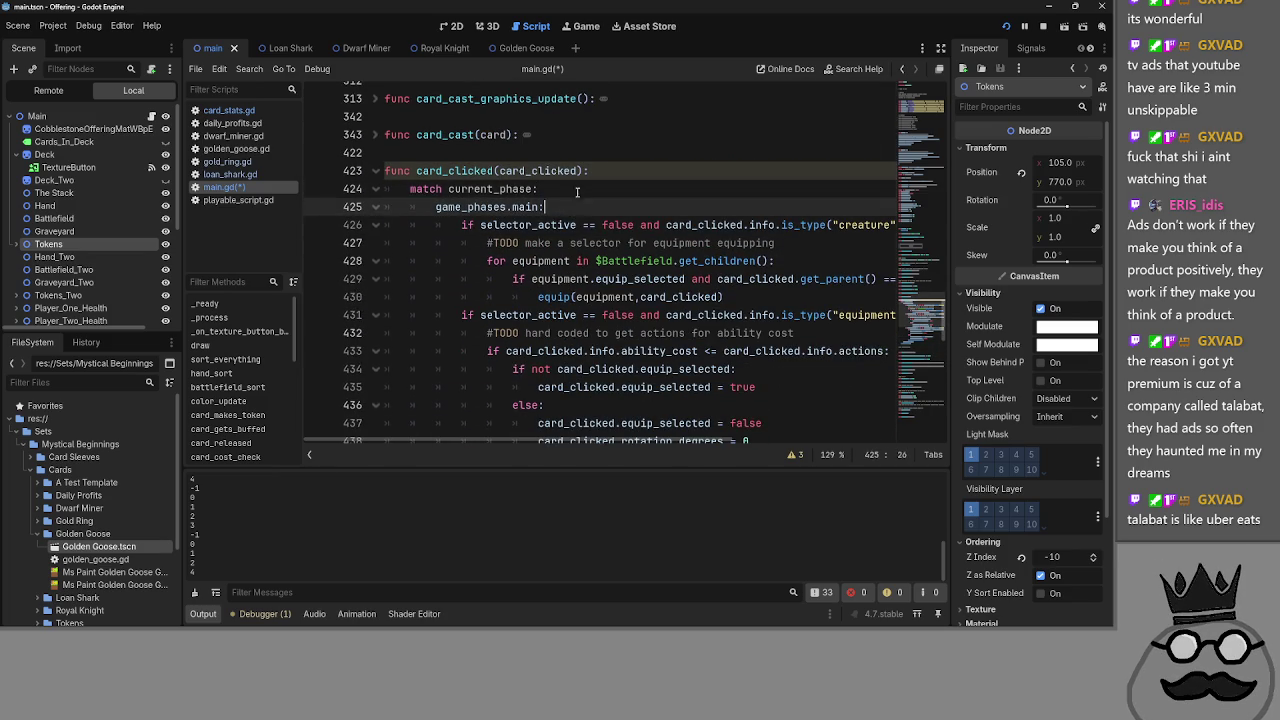
click(578, 191)
click(578, 205)
scroll(594, 239, down, 4)
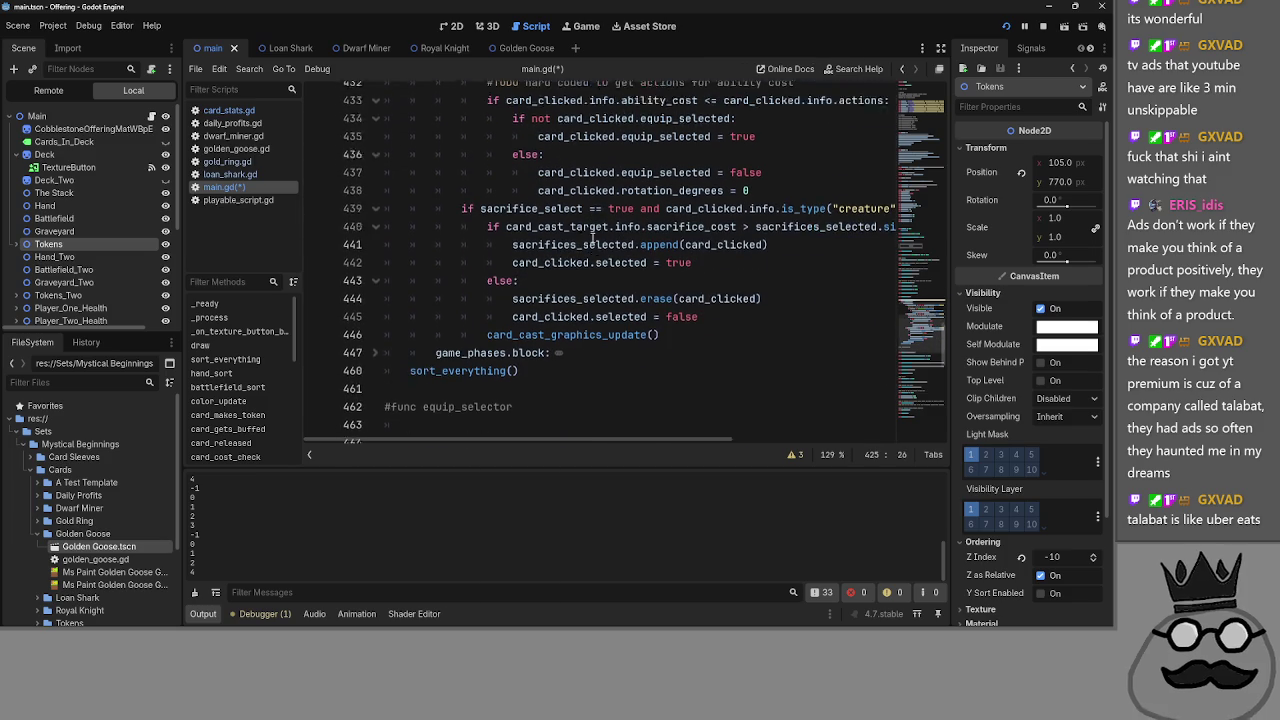
click(376, 390)
scroll(475, 325, up, 5)
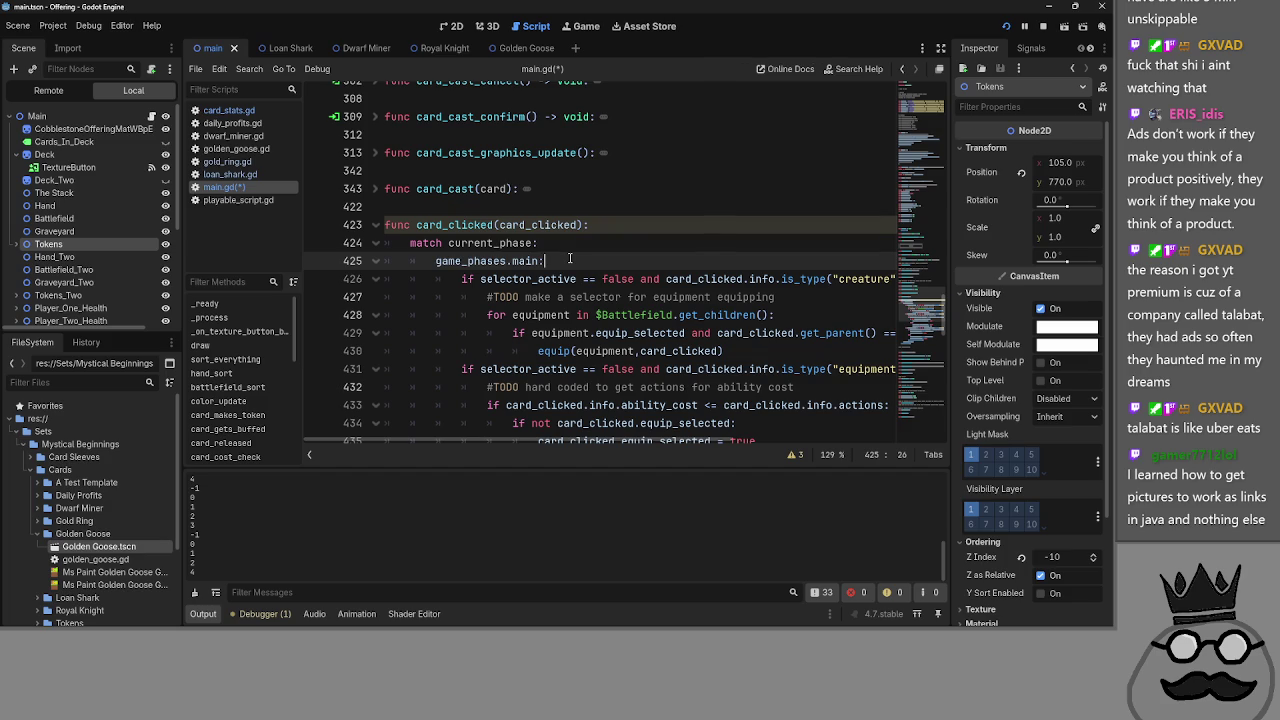
scroll(570, 258, down, 4)
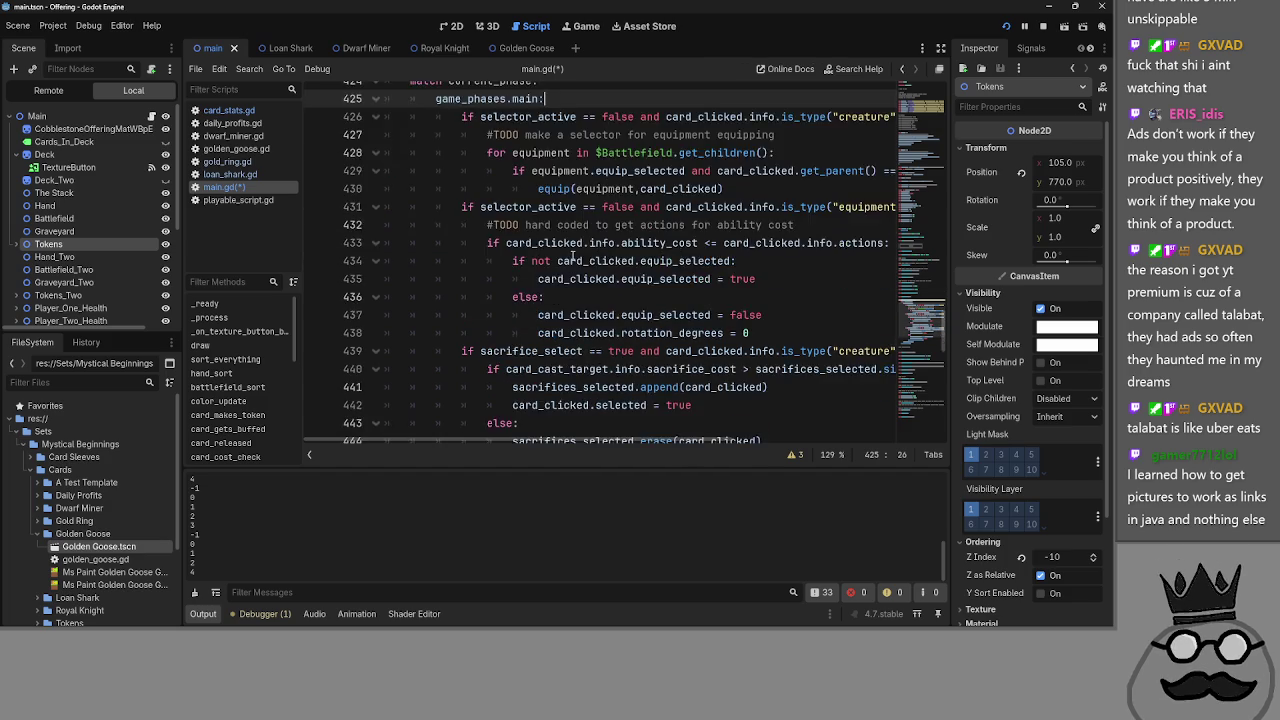
key(BackSpace)
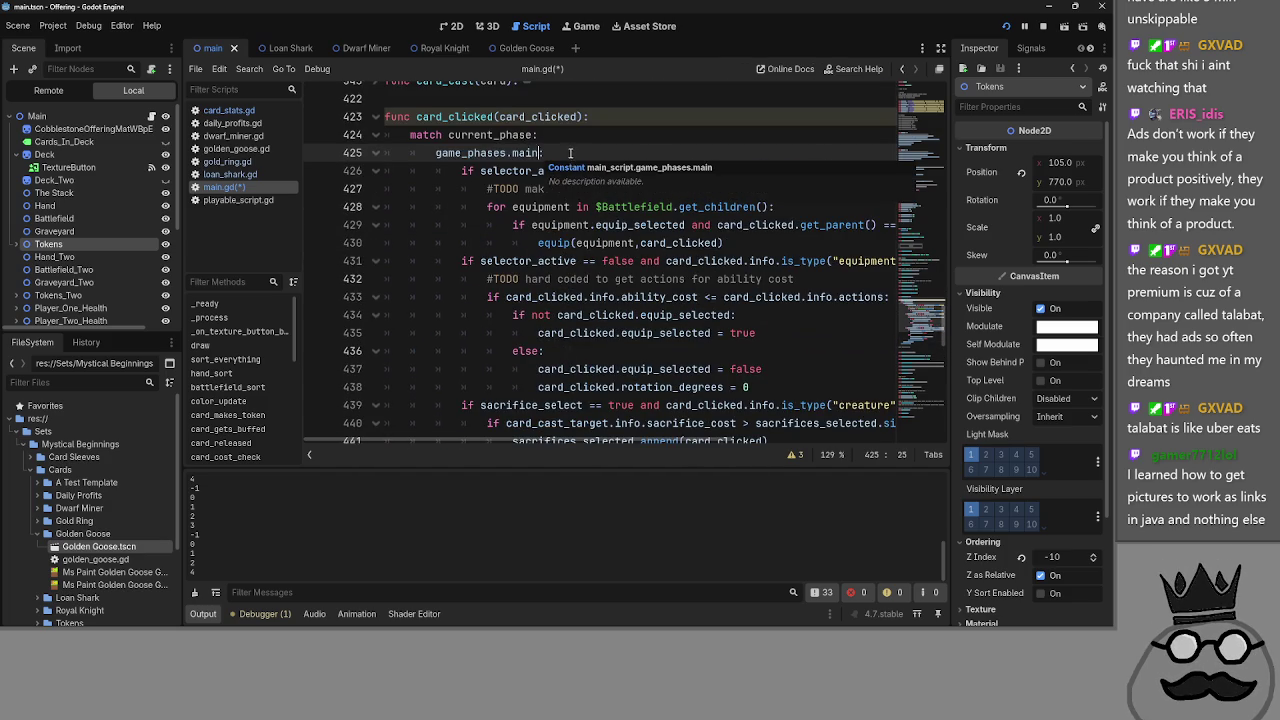
scroll(551, 177, up, 1)
key(ctrl+shift+Left)
key(ctrl+shift+Left)
key(ctrl+shift+Left)
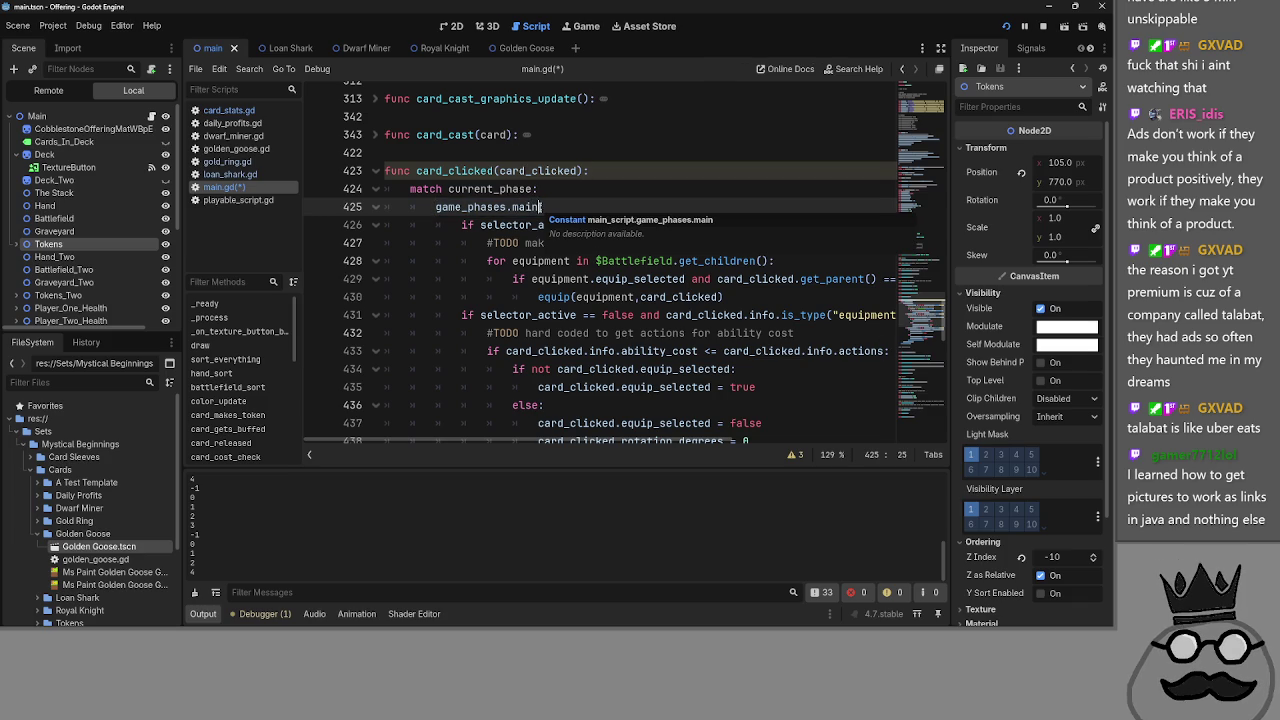
- Select card_clicked and current_phase, then collapse and re-expand the game_phases.main case
double_click(530, 171)
double_click(501, 189)
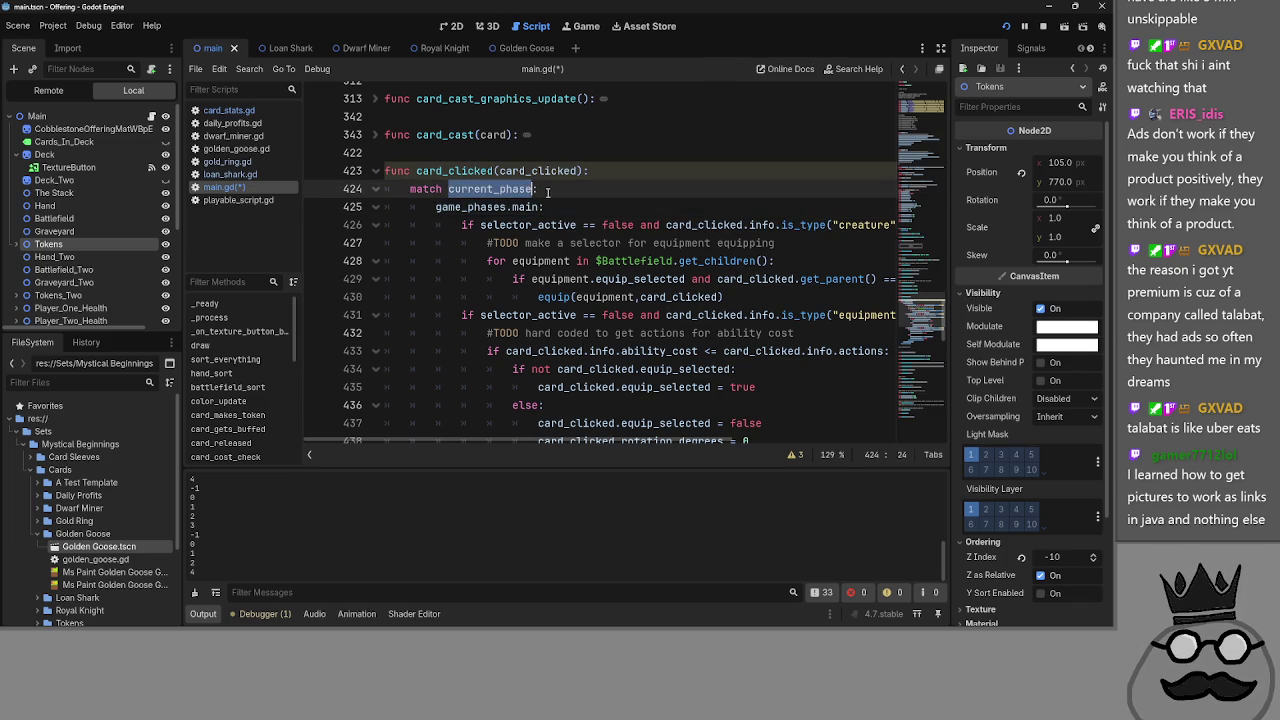
key(Down)
click(376, 207)
click(376, 207)
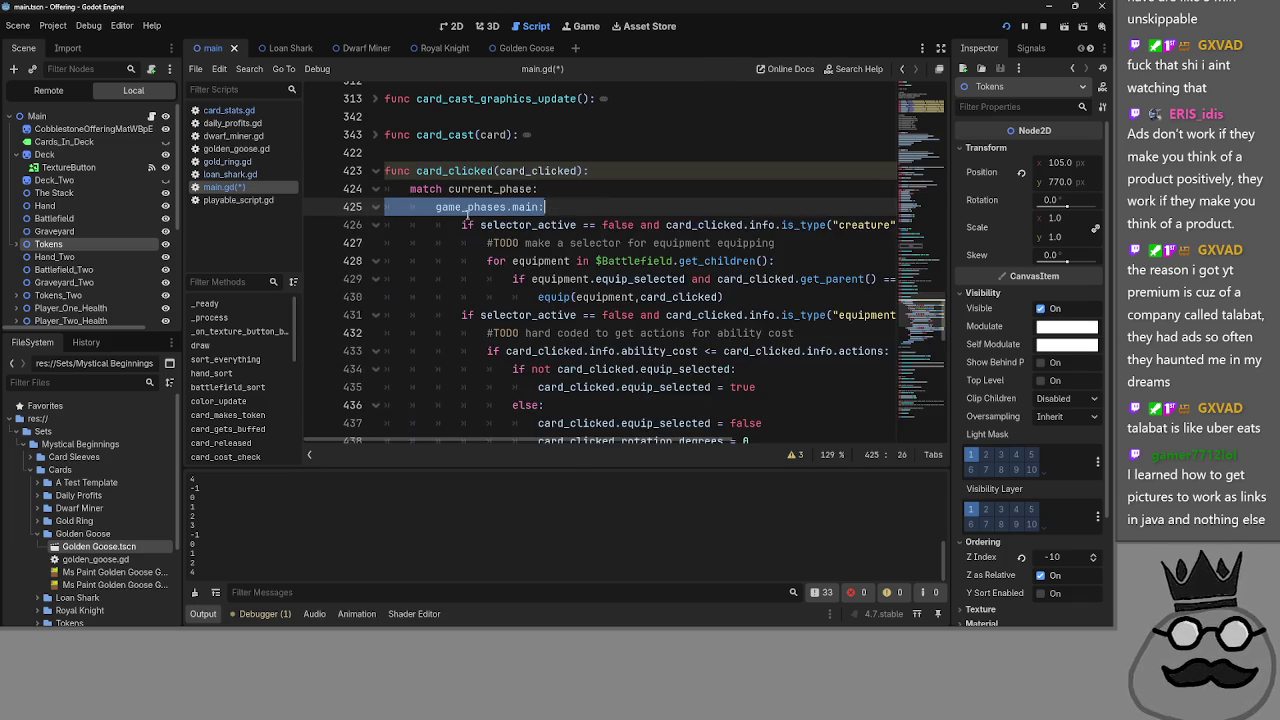
scroll(585, 231, down, 3)
scroll(585, 231, down, 4)
scroll(585, 231, up, 7)
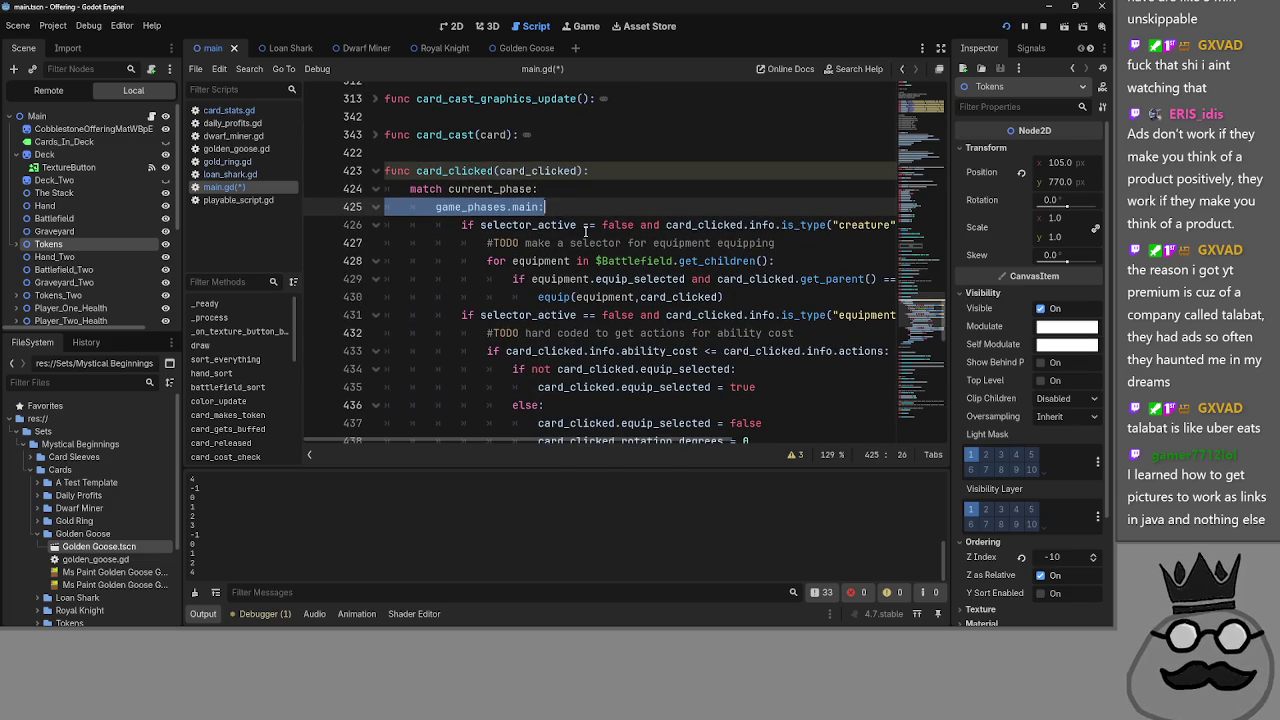
scroll(585, 231, down, 6)
scroll(477, 328, up, 8)
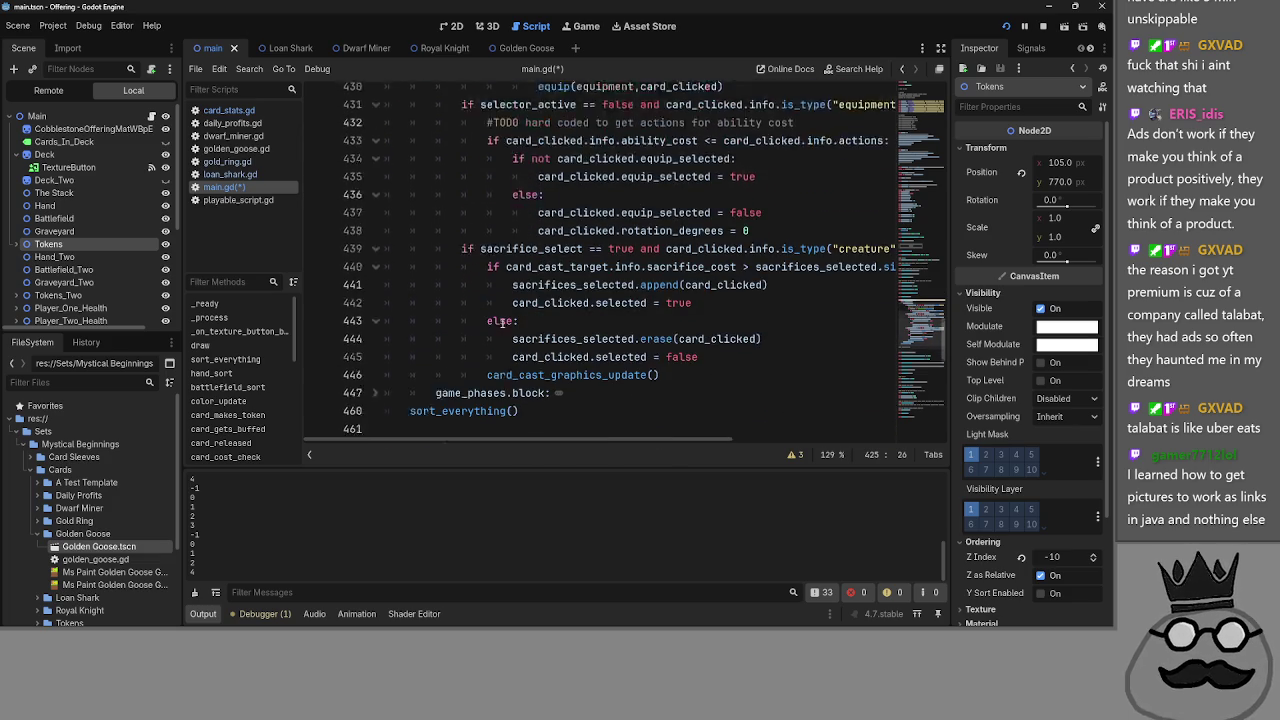
- Fold the creature, equipment and sacrifice branches at lines 426, 431 and 439, then select 'equipment' on line 431
click(376, 333)
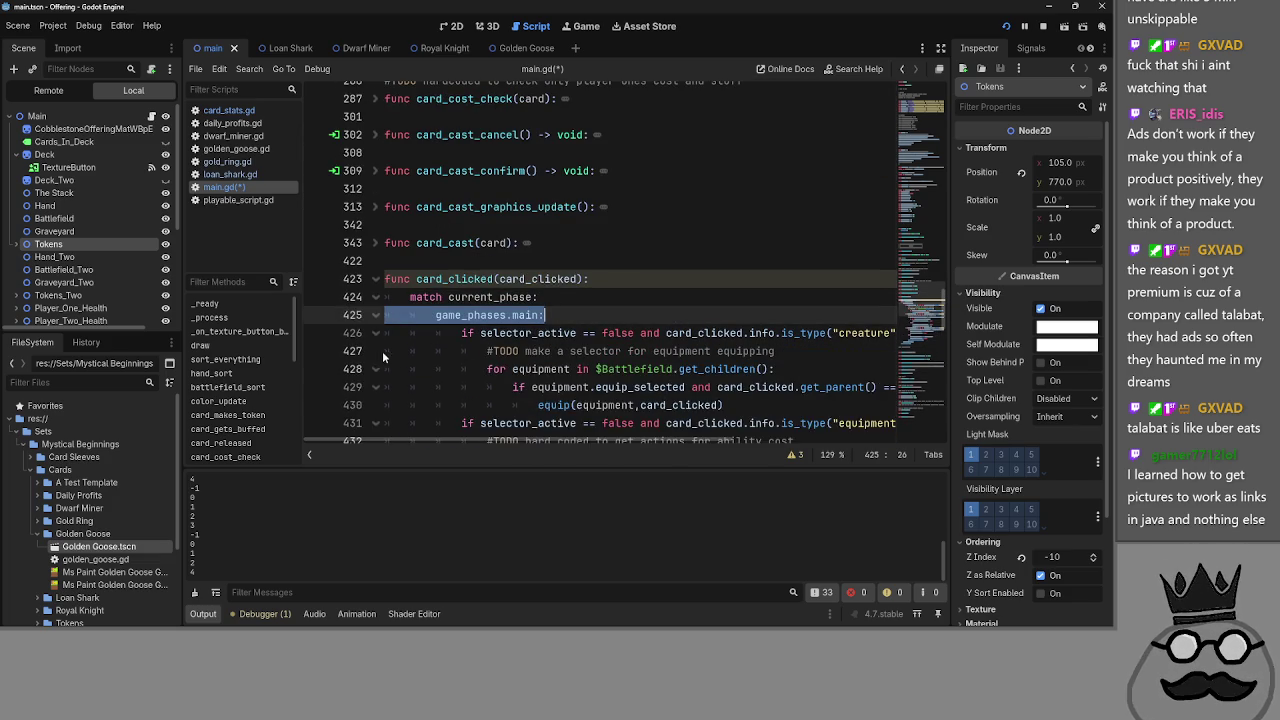
click(376, 351)
click(376, 369)
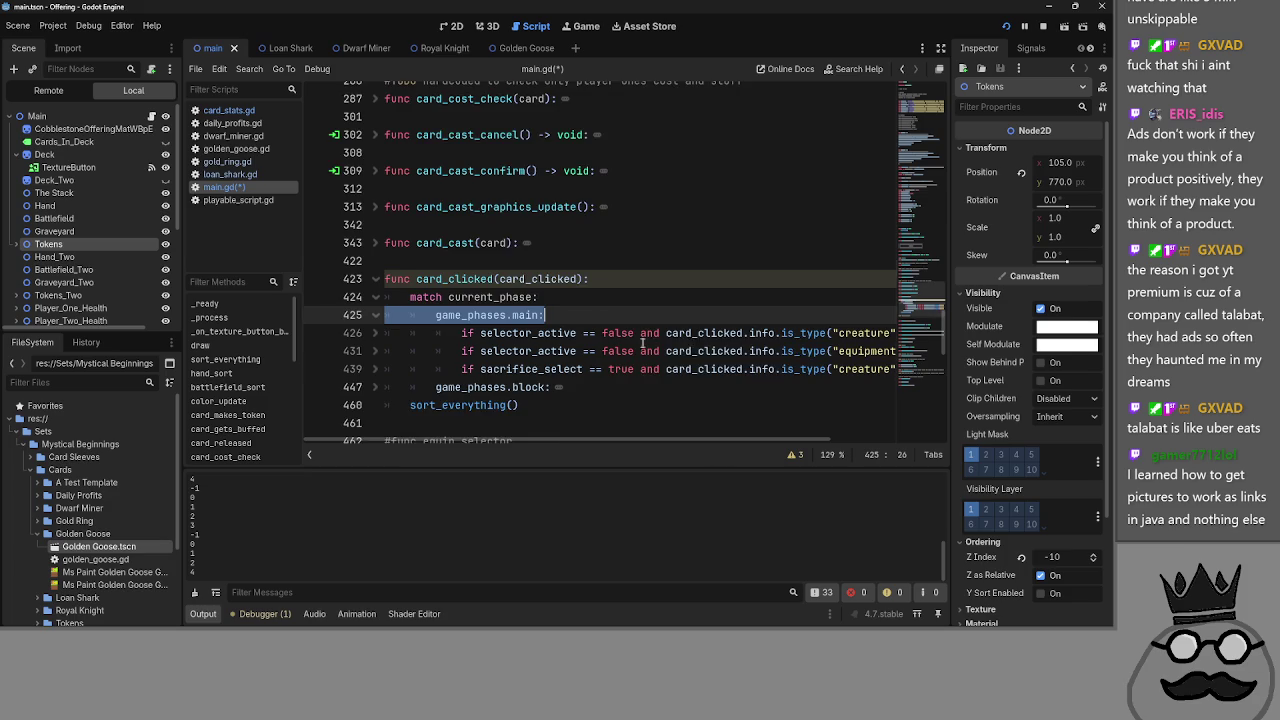
scroll(642, 343, down, 1)
click(537, 297)
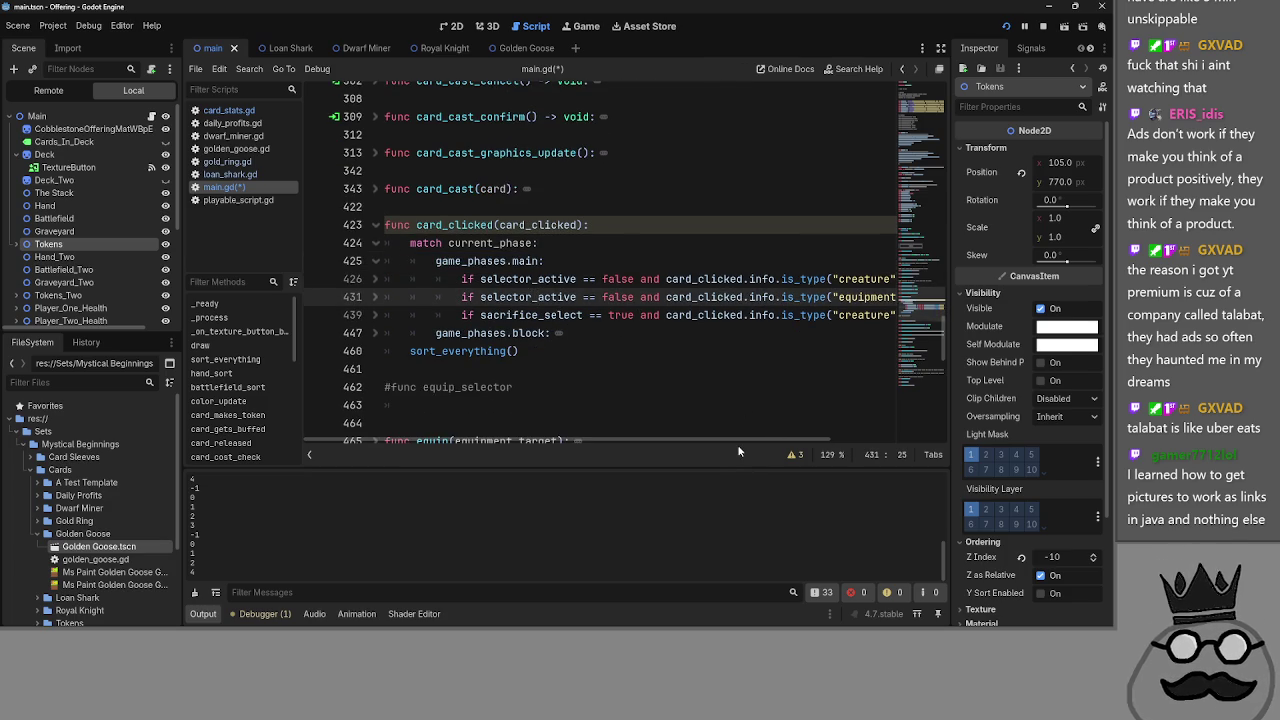
drag(740, 446, 792, 443)
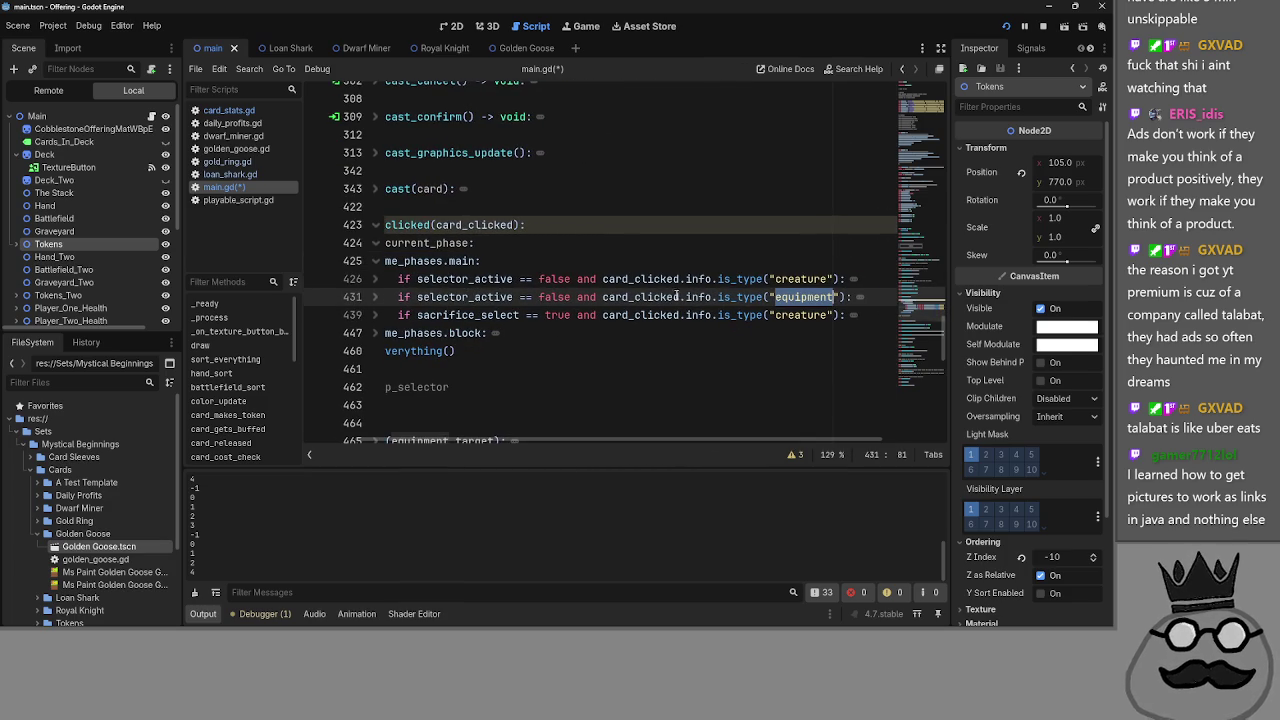
click(813, 278)
double_click(805, 297)
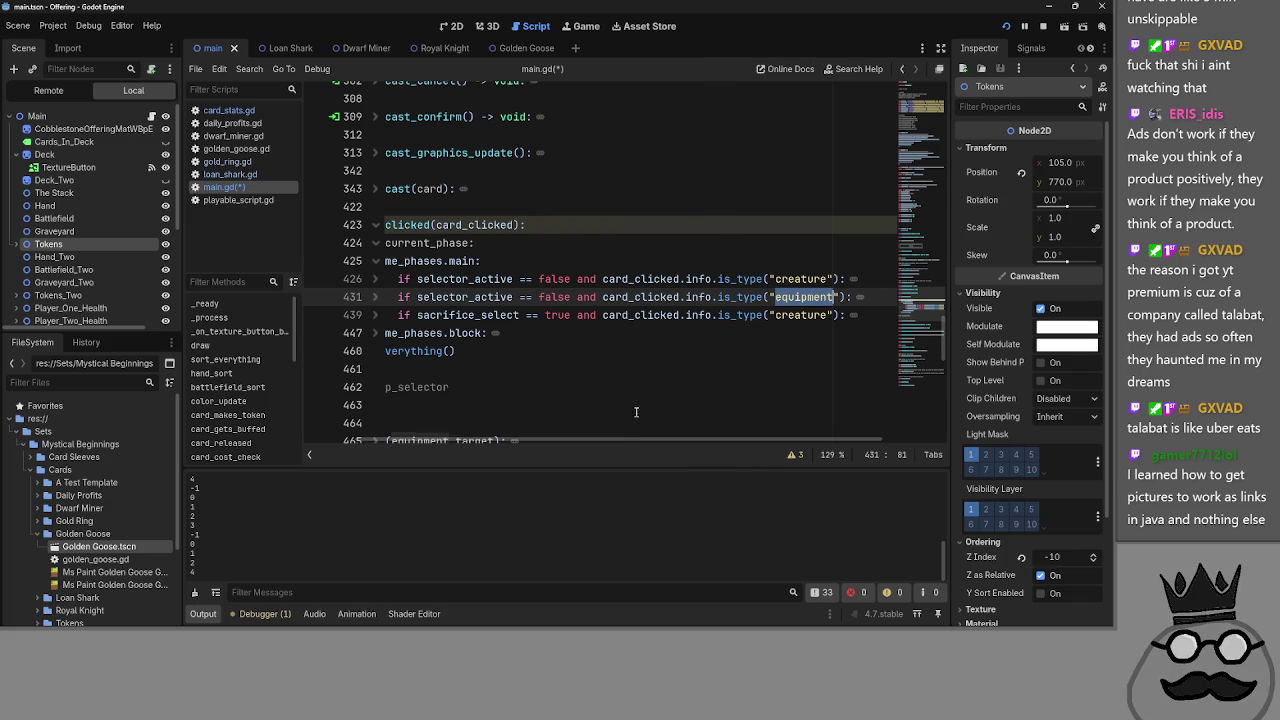
drag(623, 447, 553, 441)
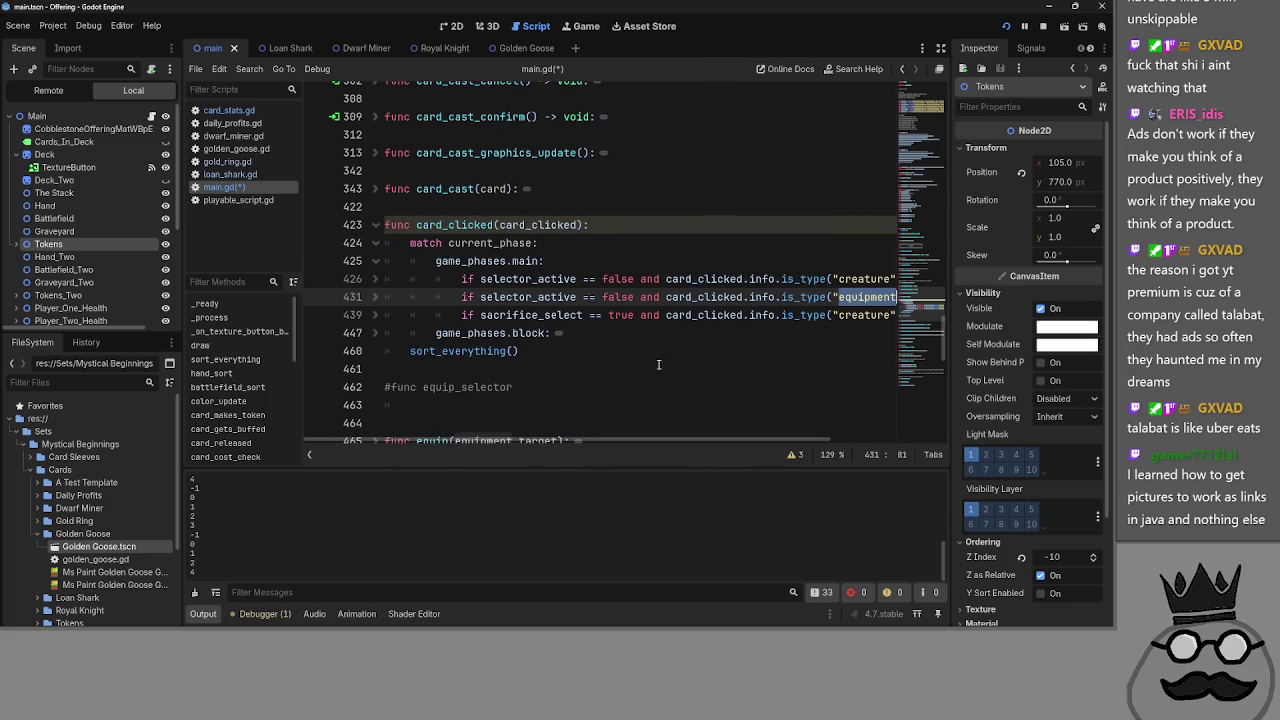
- Select sacrifice_select, collapse the creature and equipment branches, and move the caret to line 439's start
double_click(530, 315)
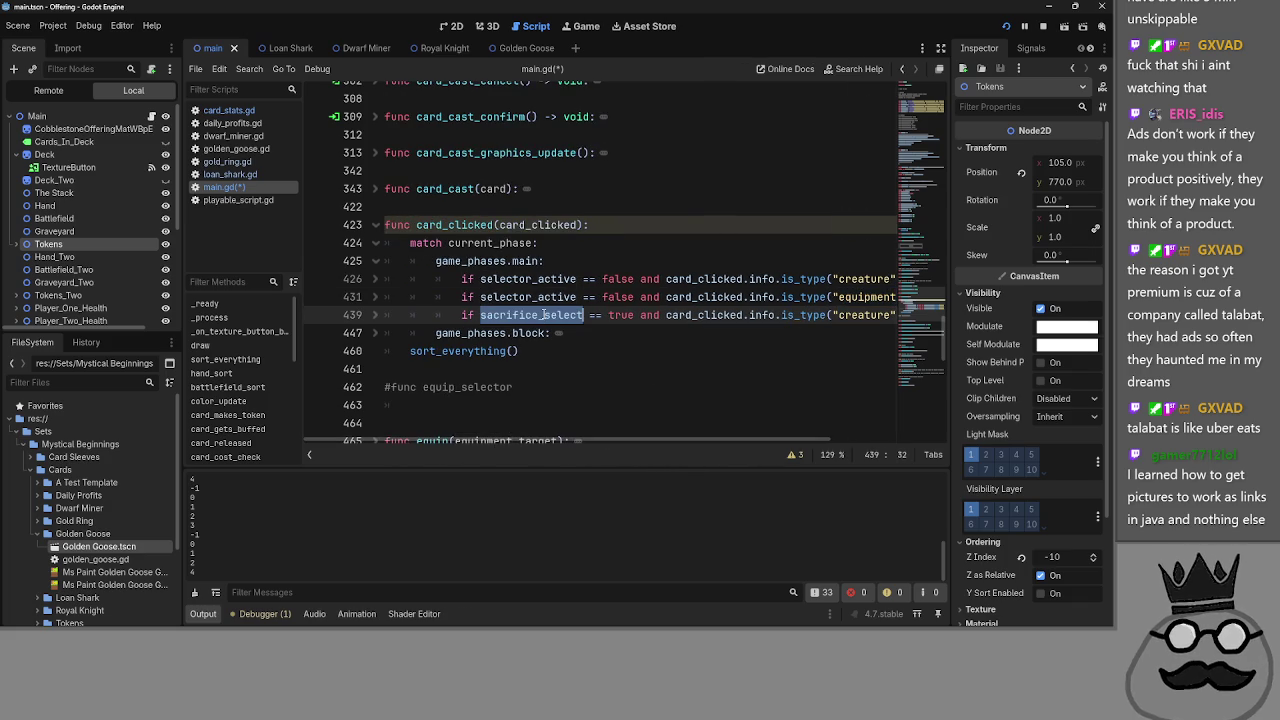
click(376, 280)
click(376, 280)
click(376, 280)
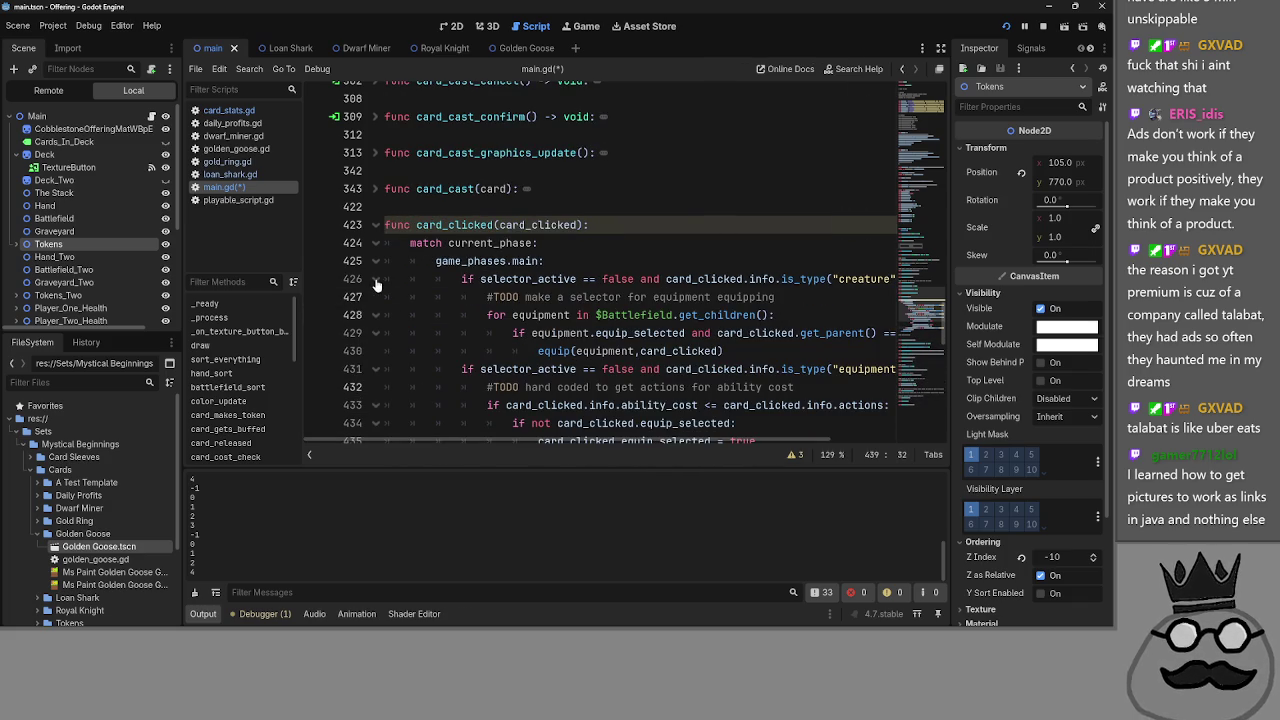
click(376, 280)
click(376, 297)
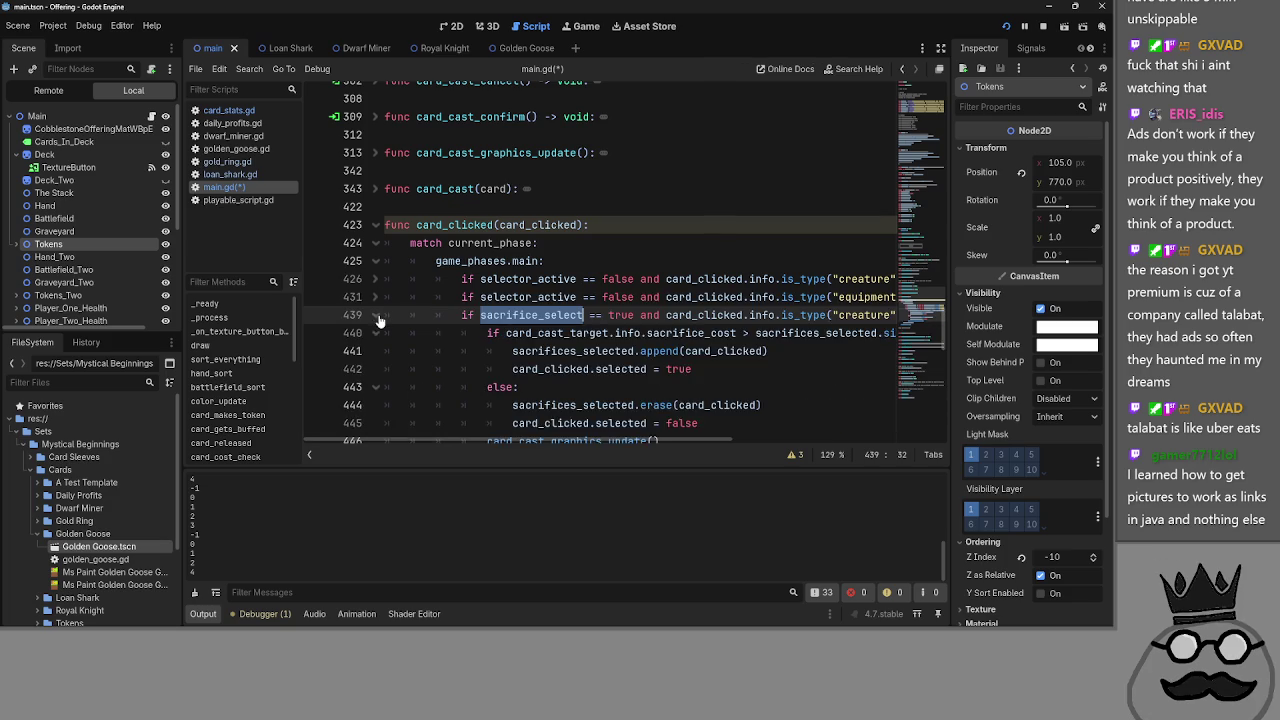
scroll(569, 336, down, 2)
mouse_move(569, 336)
mouse_down()
mouse_move(510, 298)
mouse_move(490, 226)
mouse_move(386, 202)
mouse_up()
- Fold the sacrifice branch at line 439 and choose the shark card in the running game
click(386, 202)
click(378, 206)
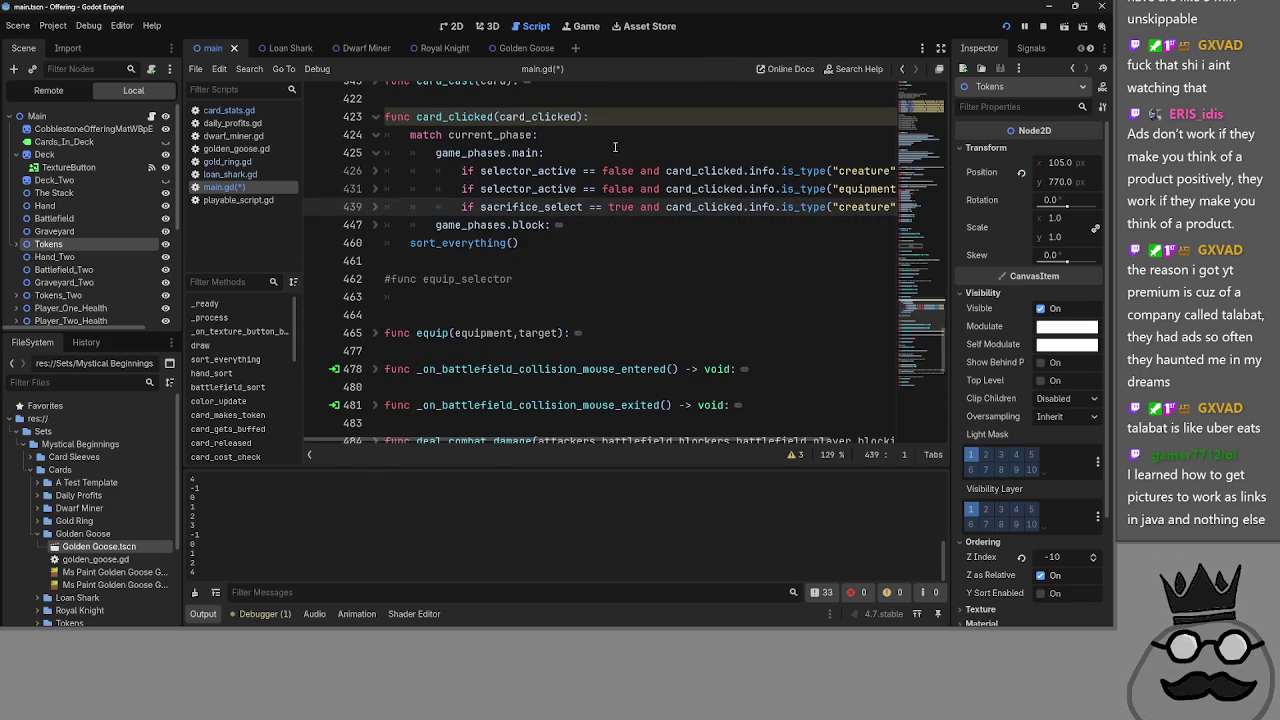
key(alt+Tab)
click(785, 600)
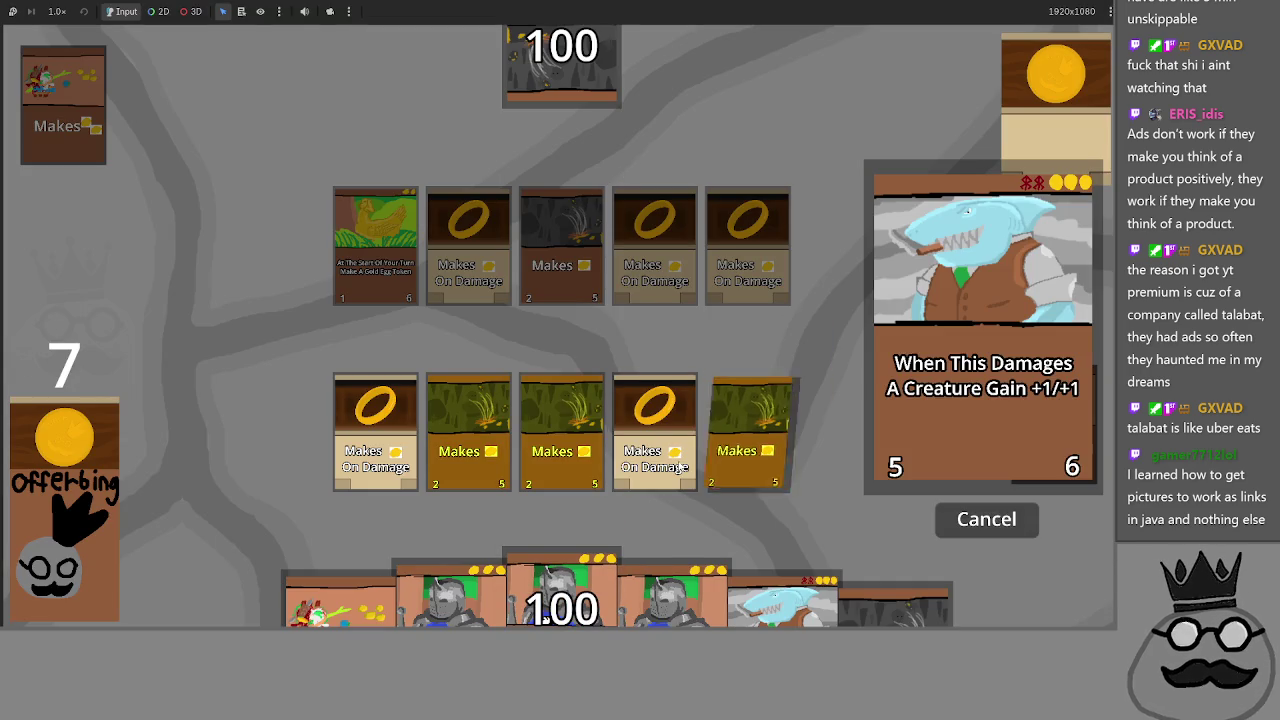
- Mark the second and third cards as sacrifices and confirm casting the shark
click(490, 440)
click(571, 423)
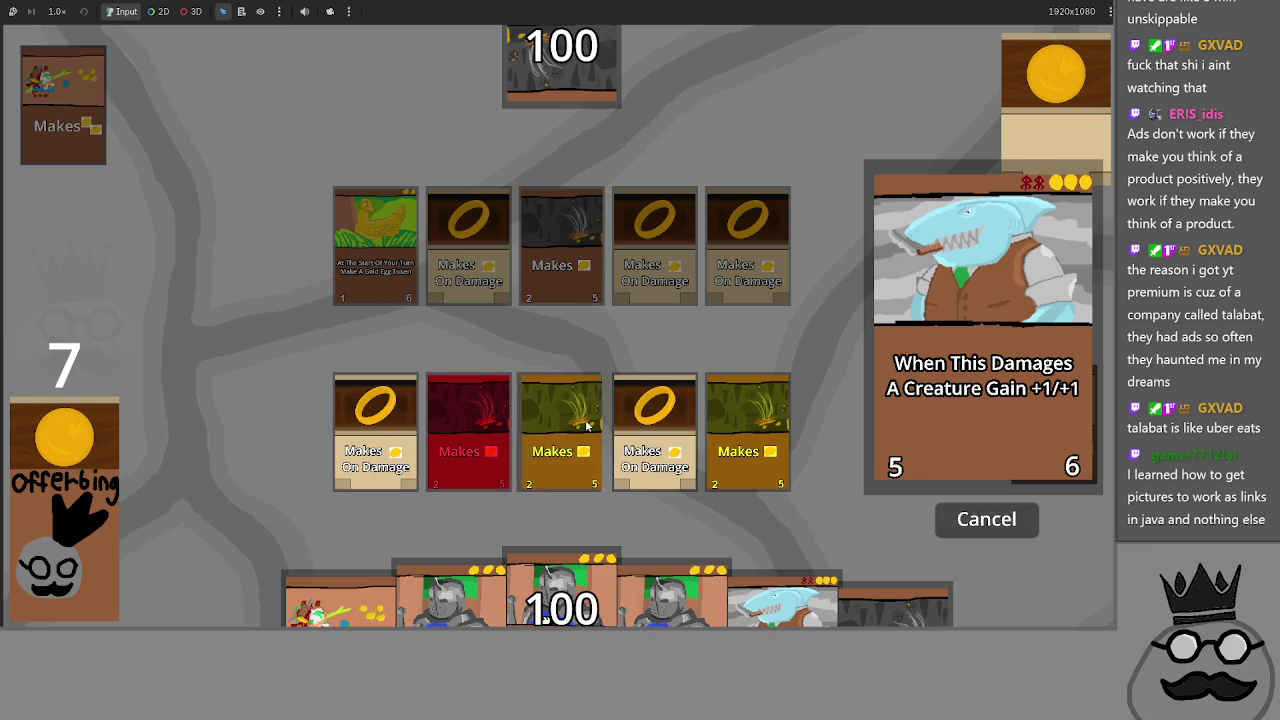
click(530, 420)
click(505, 420)
click(560, 420)
click(560, 420)
click(486, 414)
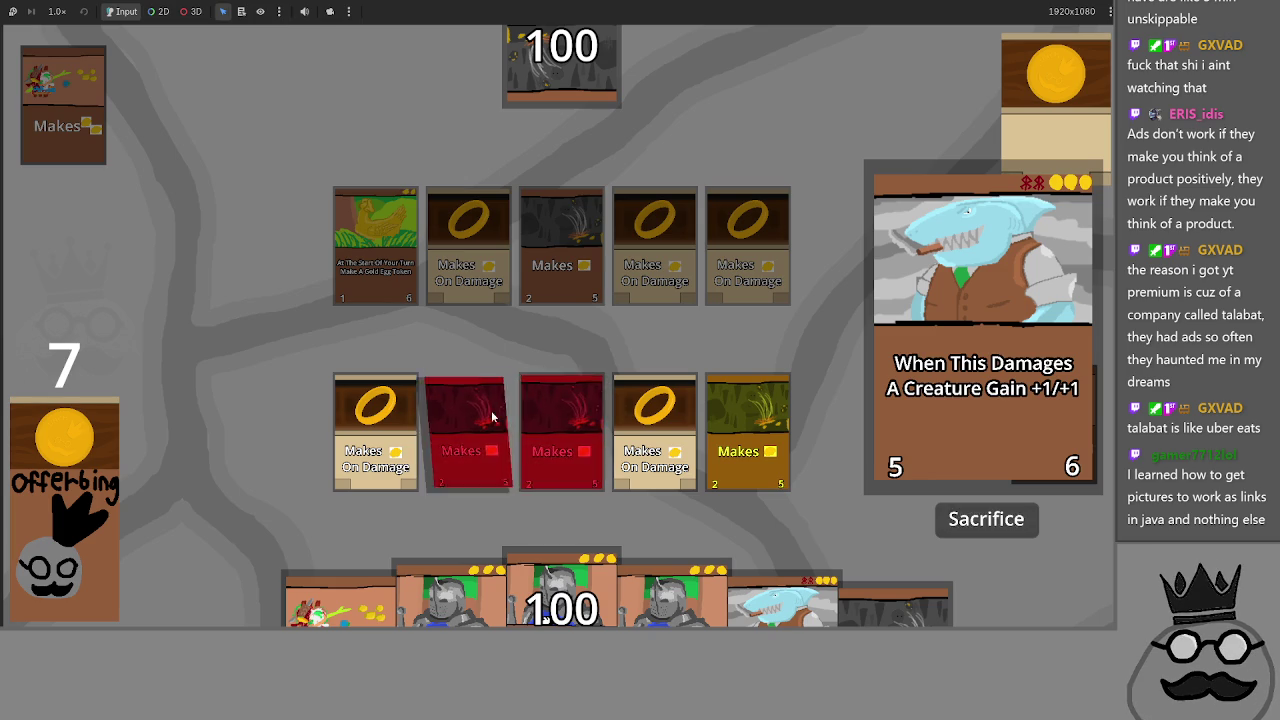
click(486, 414)
click(560, 420)
click(560, 420)
click(560, 420)
click(486, 420)
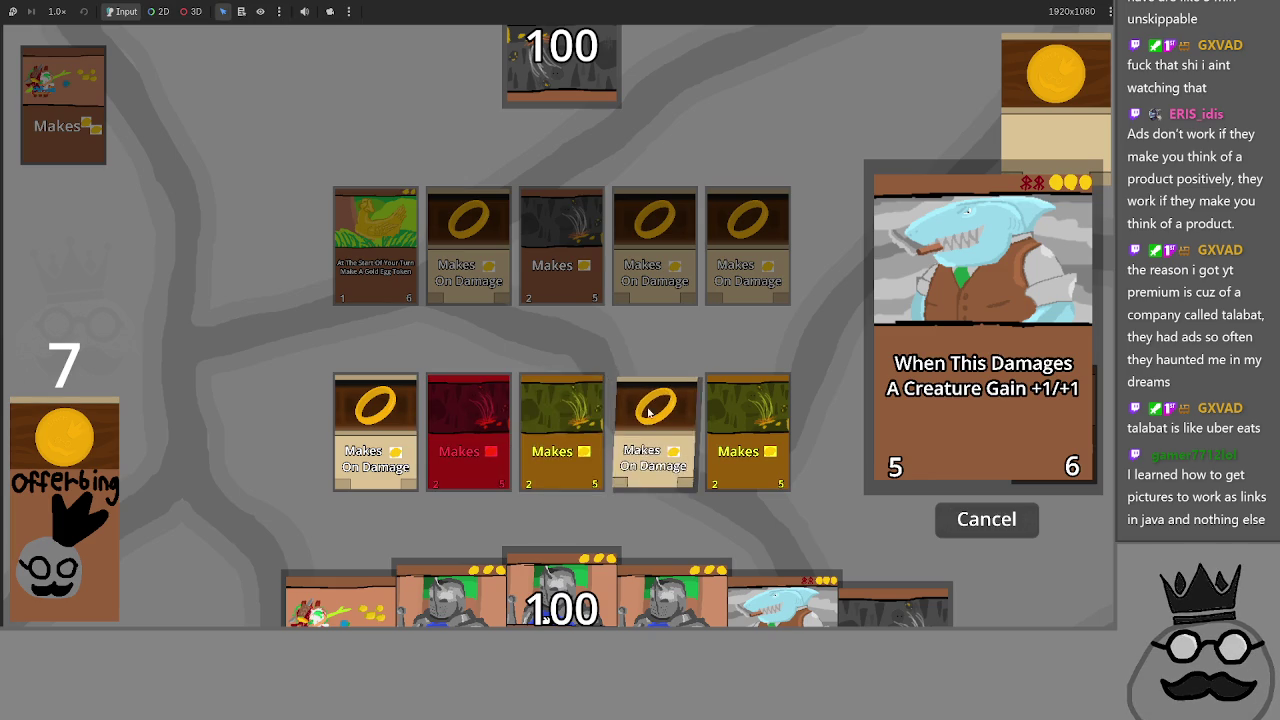
click(566, 418)
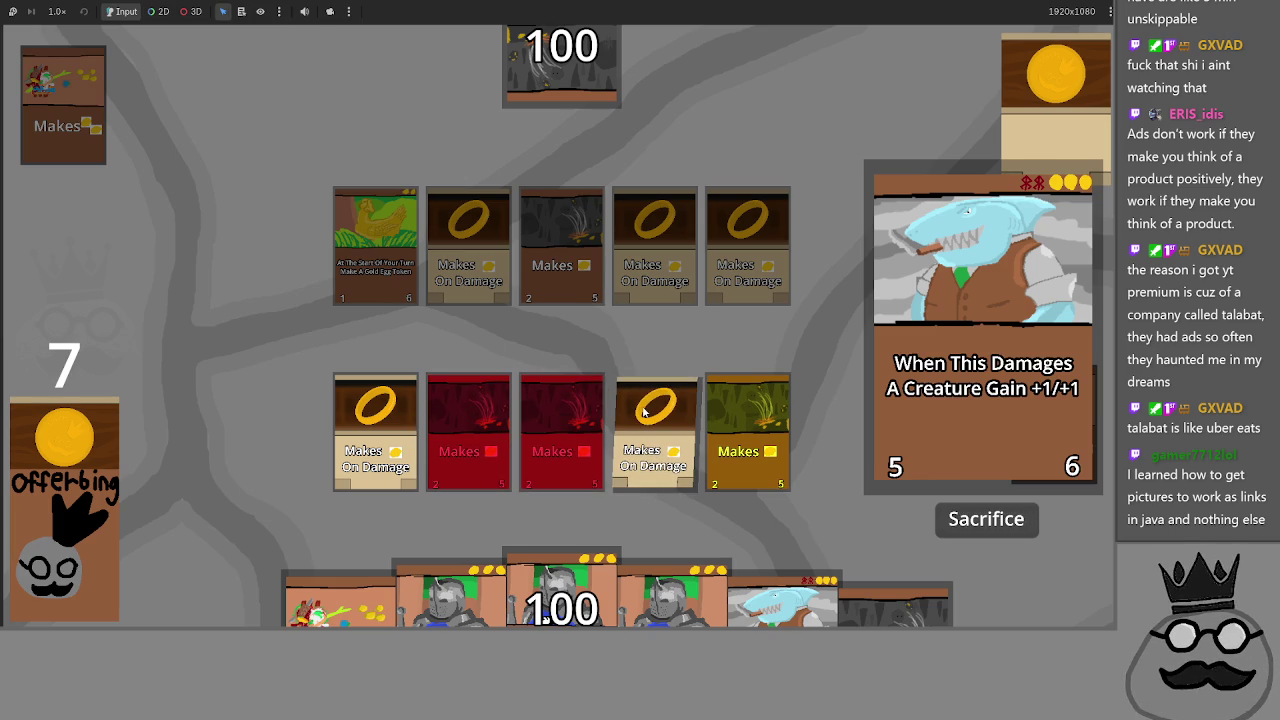
click(986, 519)
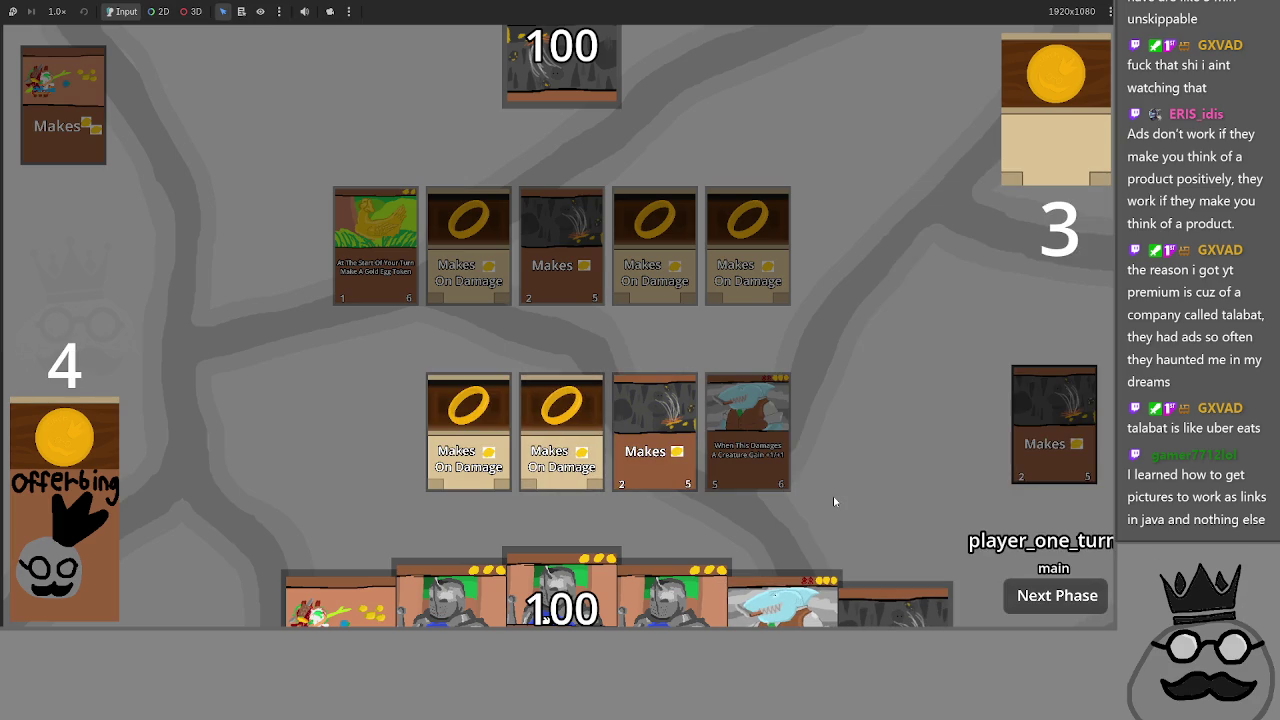
key(alt+Tab)
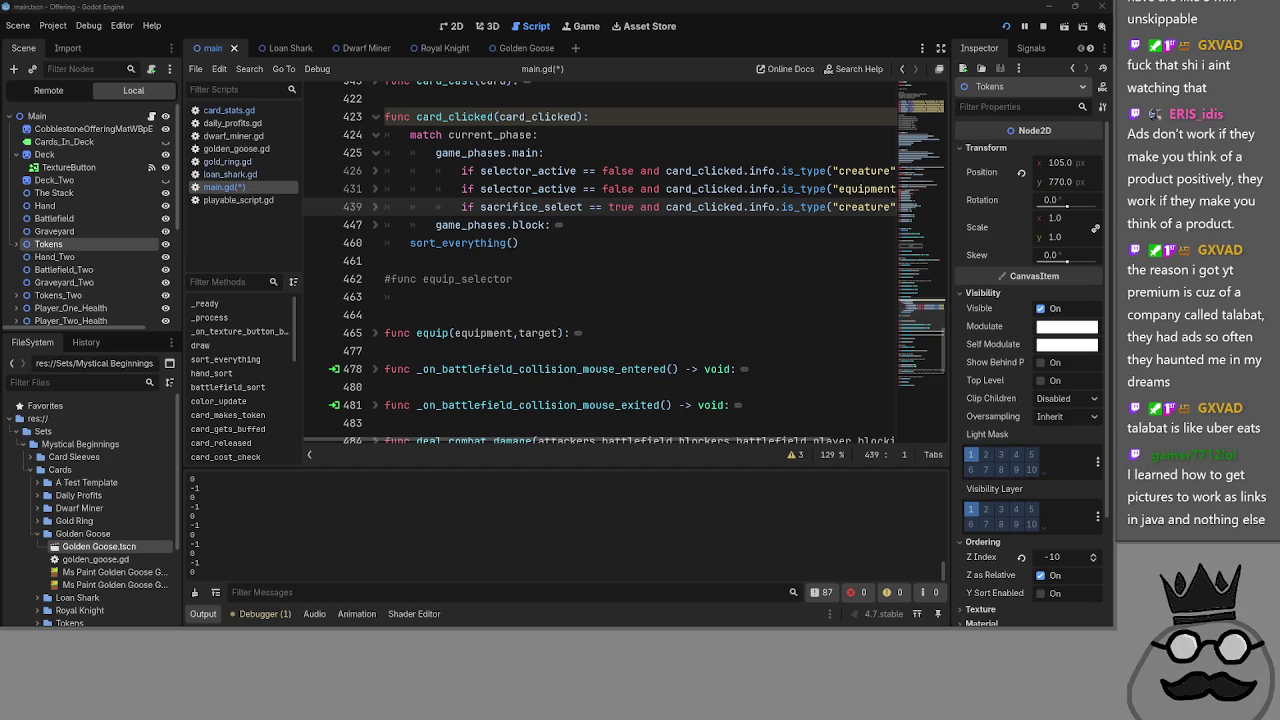
- Toggle the sacrifice, equipment and creature branch folds at lines 439, 431 and 426
click(663, 242)
scroll(650, 230, up, 1)
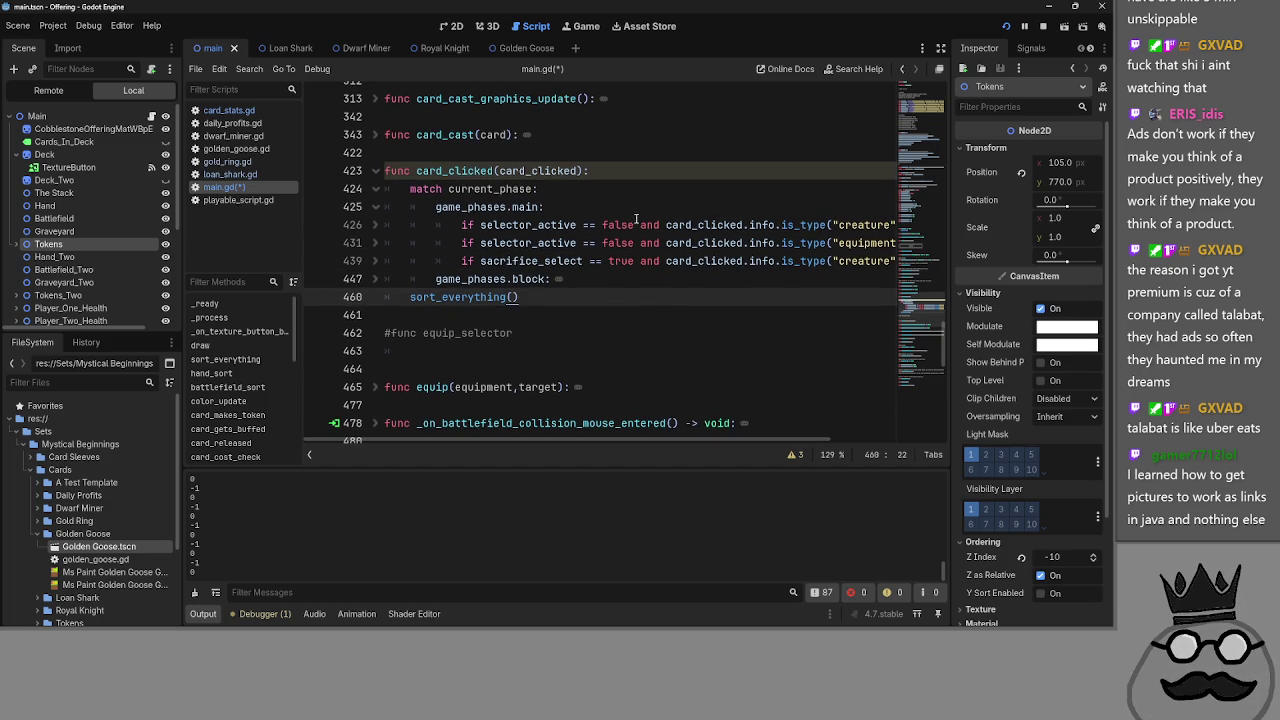
click(365, 260)
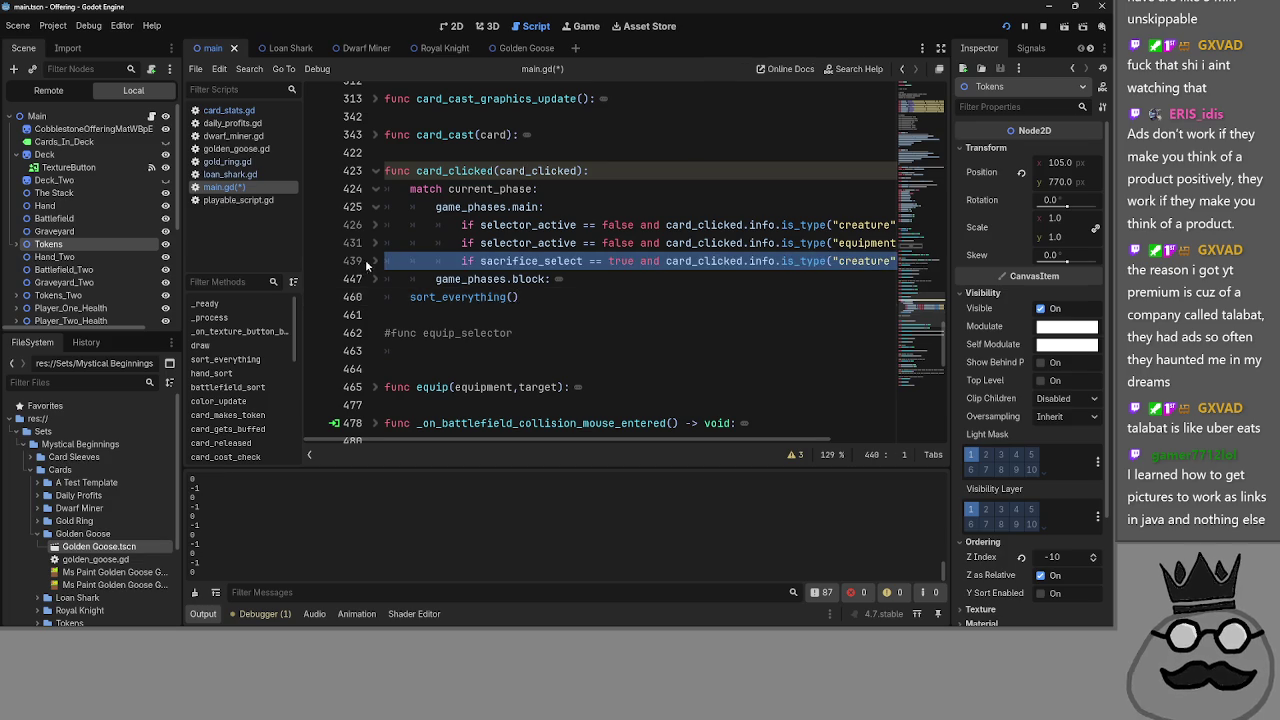
click(373, 260)
click(373, 260)
click(372, 242)
click(372, 242)
click(373, 224)
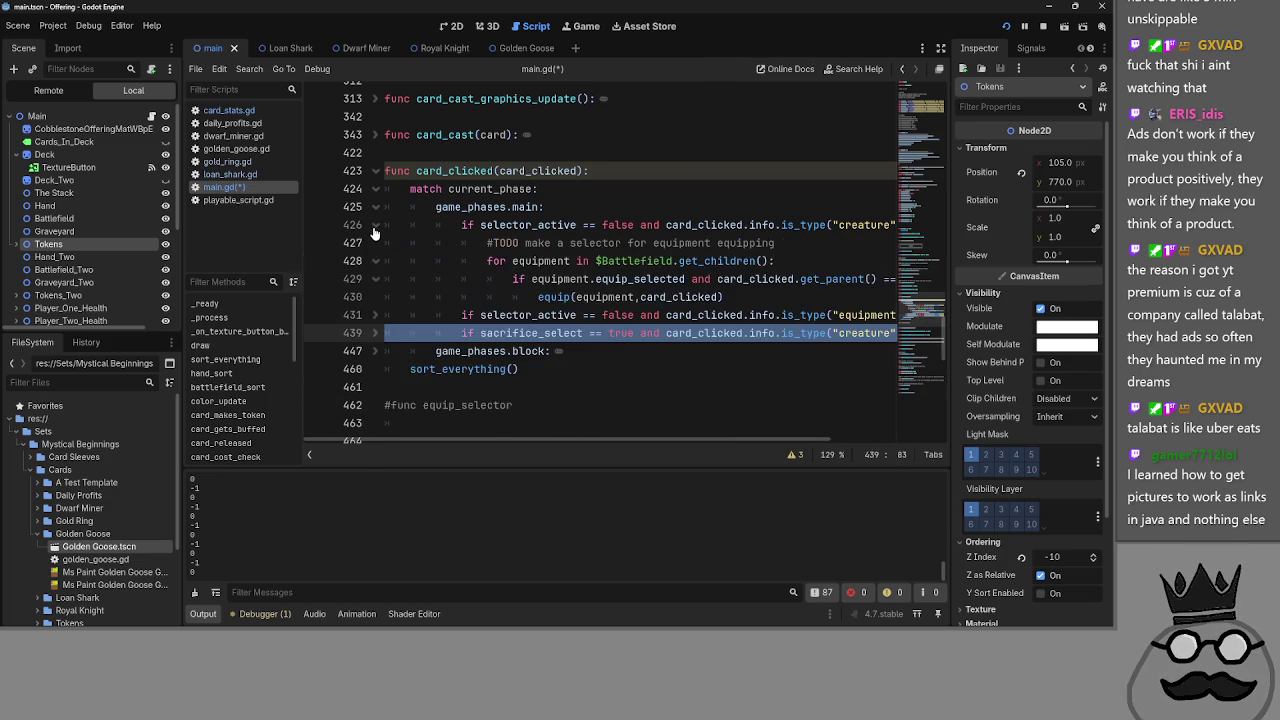
click(373, 224)
- Expand and re-collapse the game_phases.block branch to check its contents
click(647, 281)
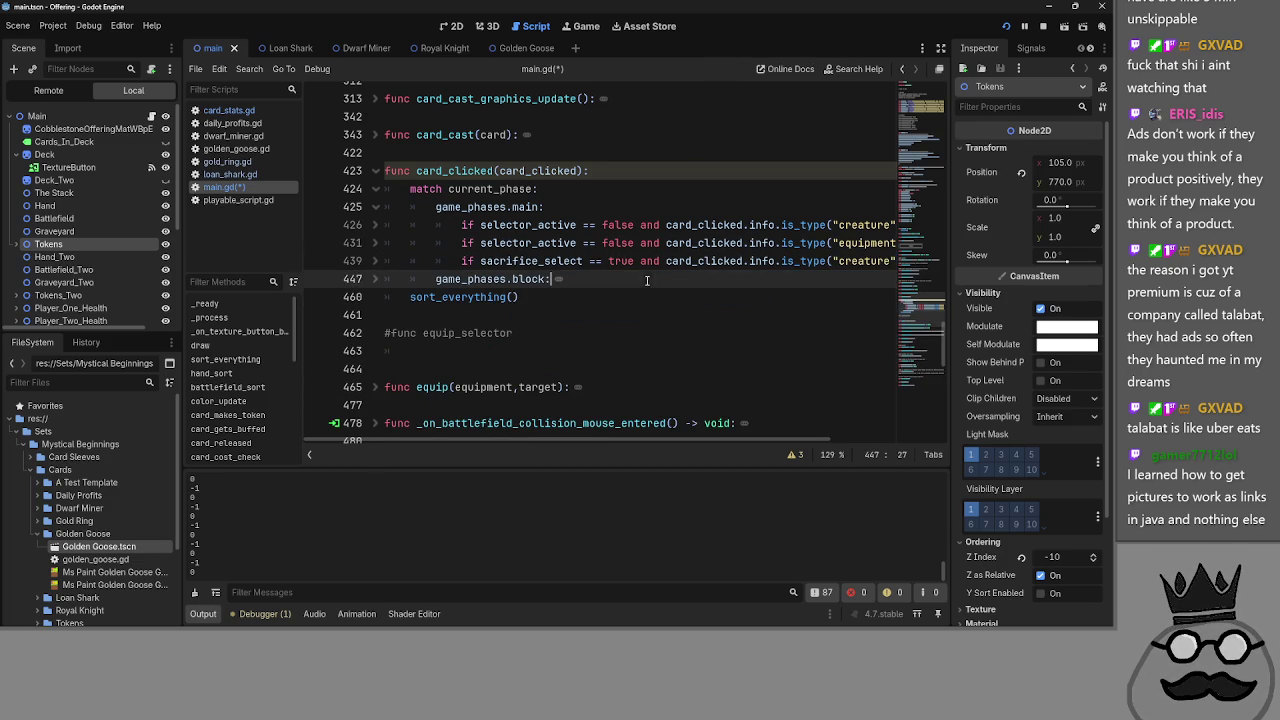
click(376, 279)
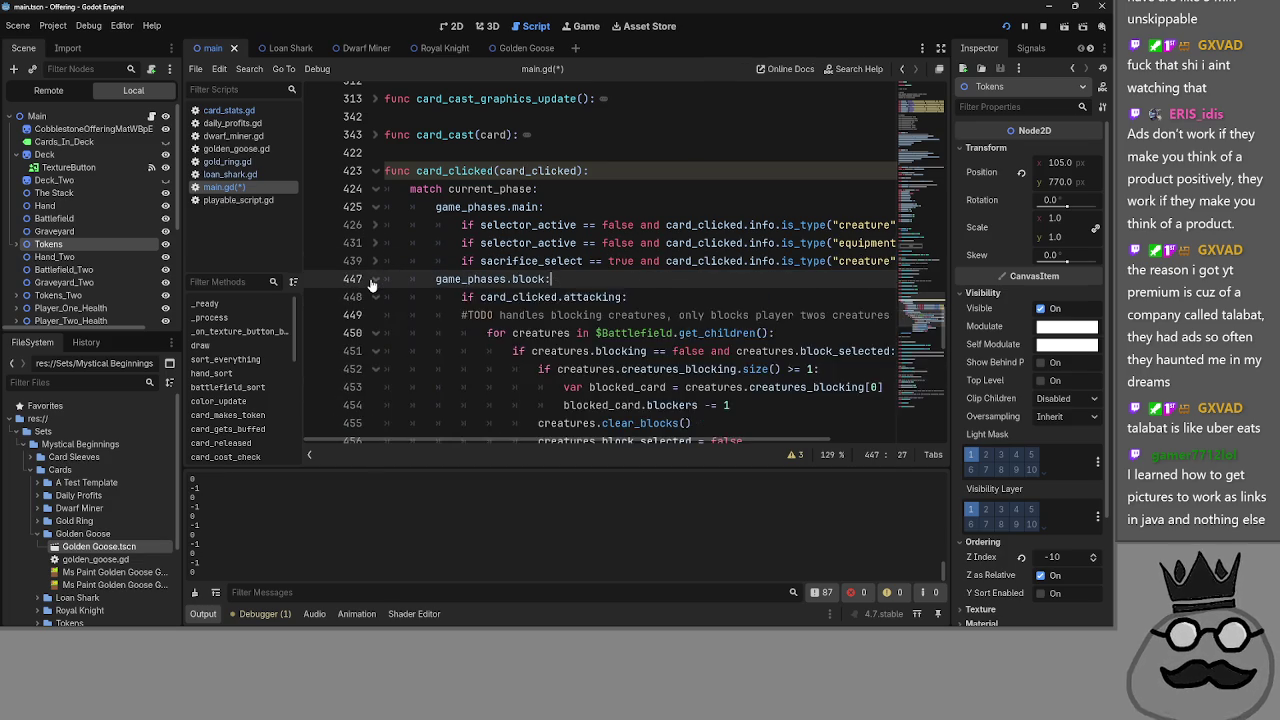
click(376, 279)
click(376, 279)
click(376, 279)
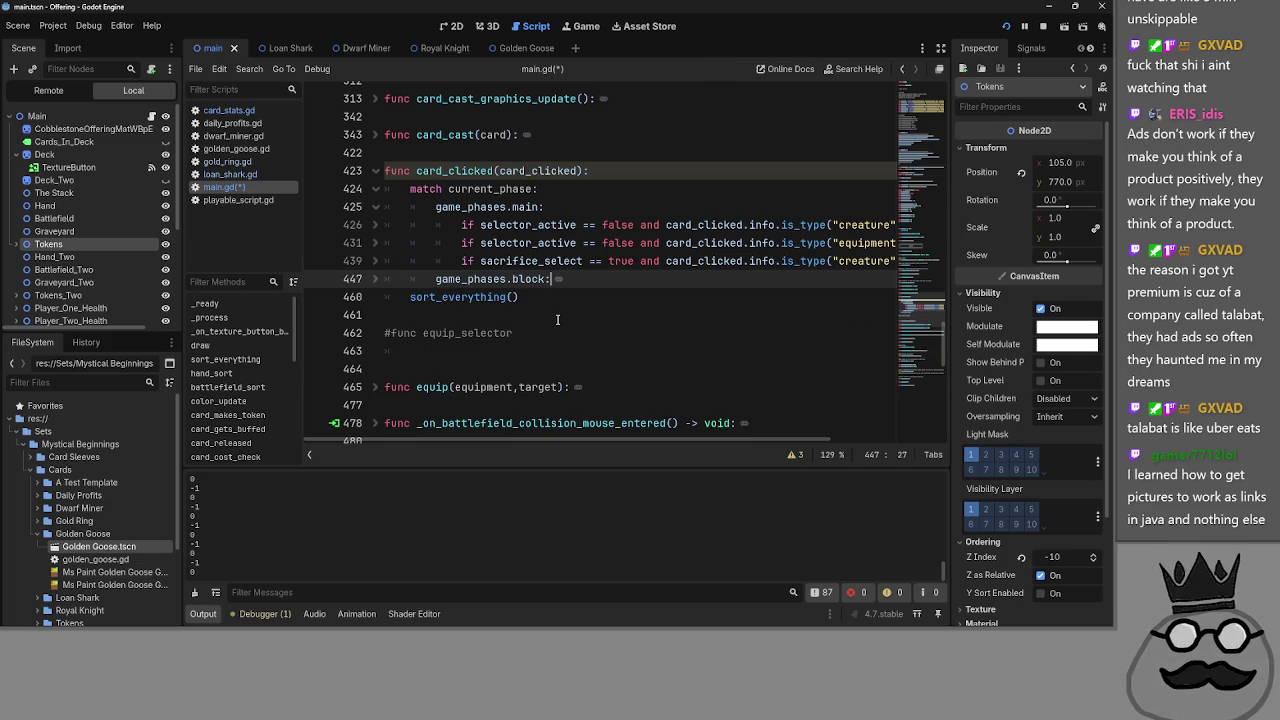
- Fold the whole game_phases.main case at line 425
scroll(557, 319, up, 2)
key(Up)
key(Up)
key(Up)
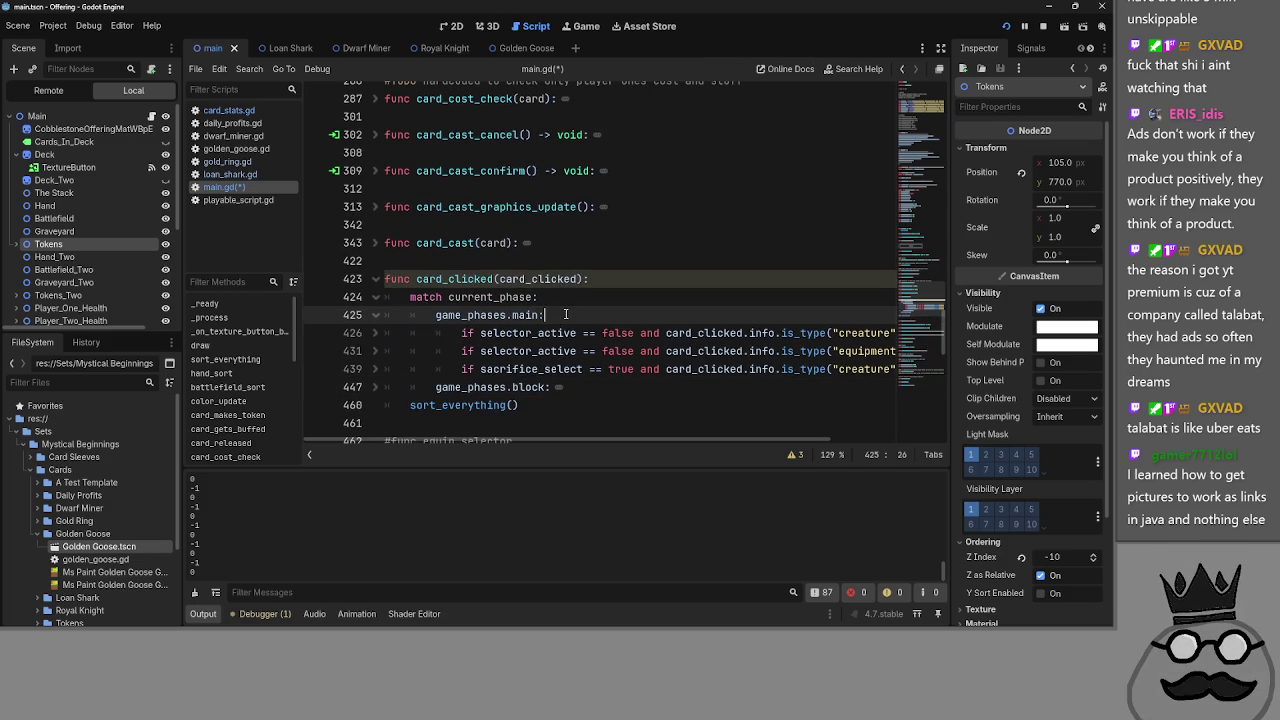
click(372, 324)
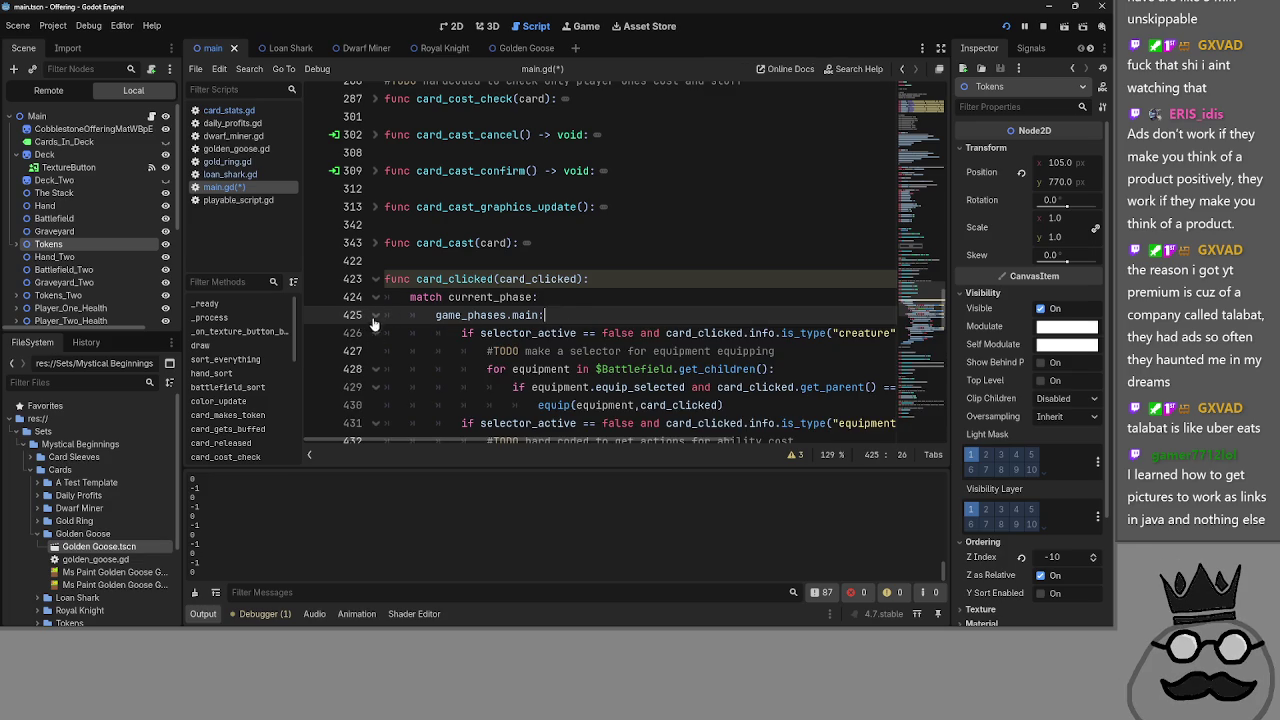
click(375, 315)
scroll(527, 298, down, 1)
scroll(527, 298, down, 1)
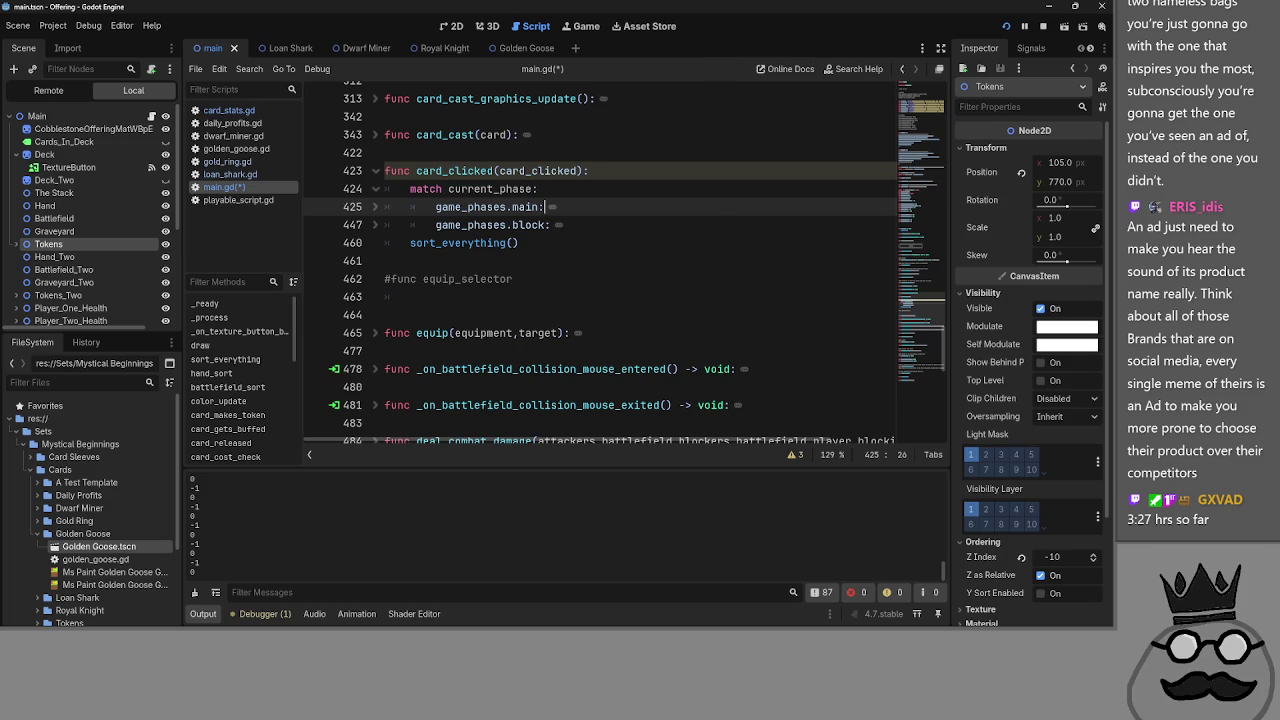
- Unfold the game_phases.main case at line 425 of card_clicked
click(601, 237)
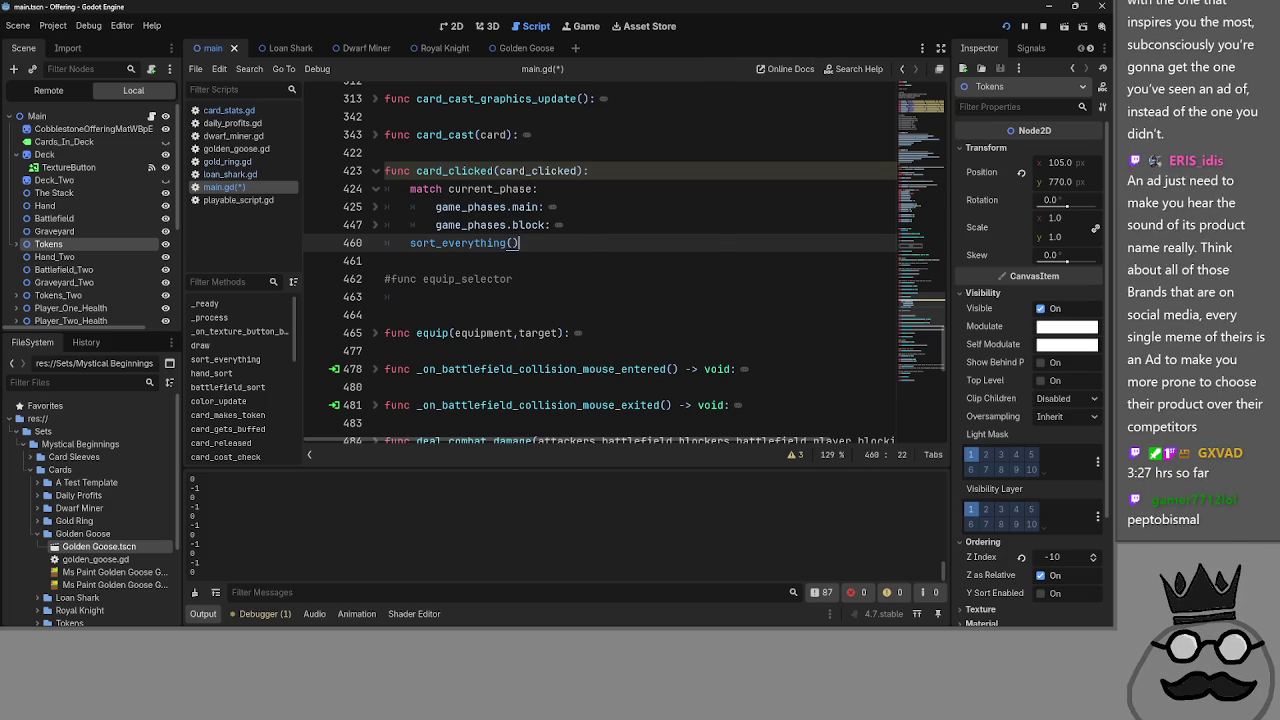
click(616, 226)
click(617, 209)
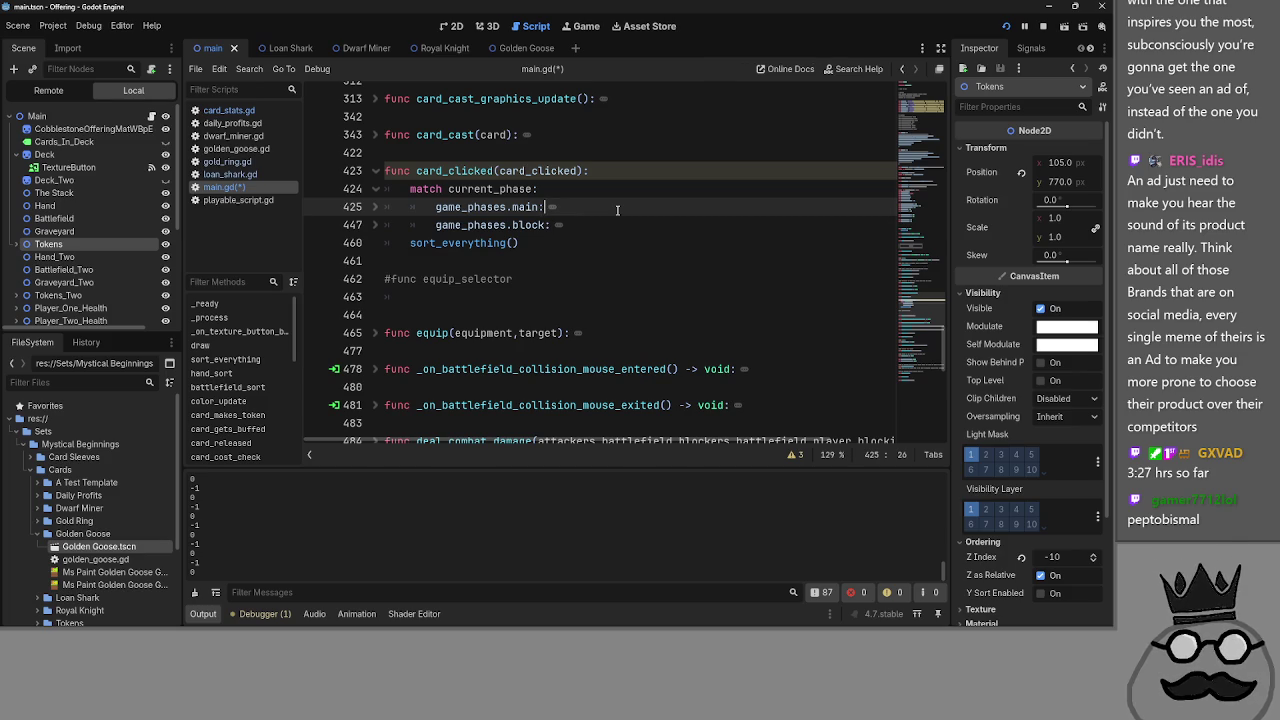
key(alt+Tab)
key(alt+Tab)
click(587, 207)
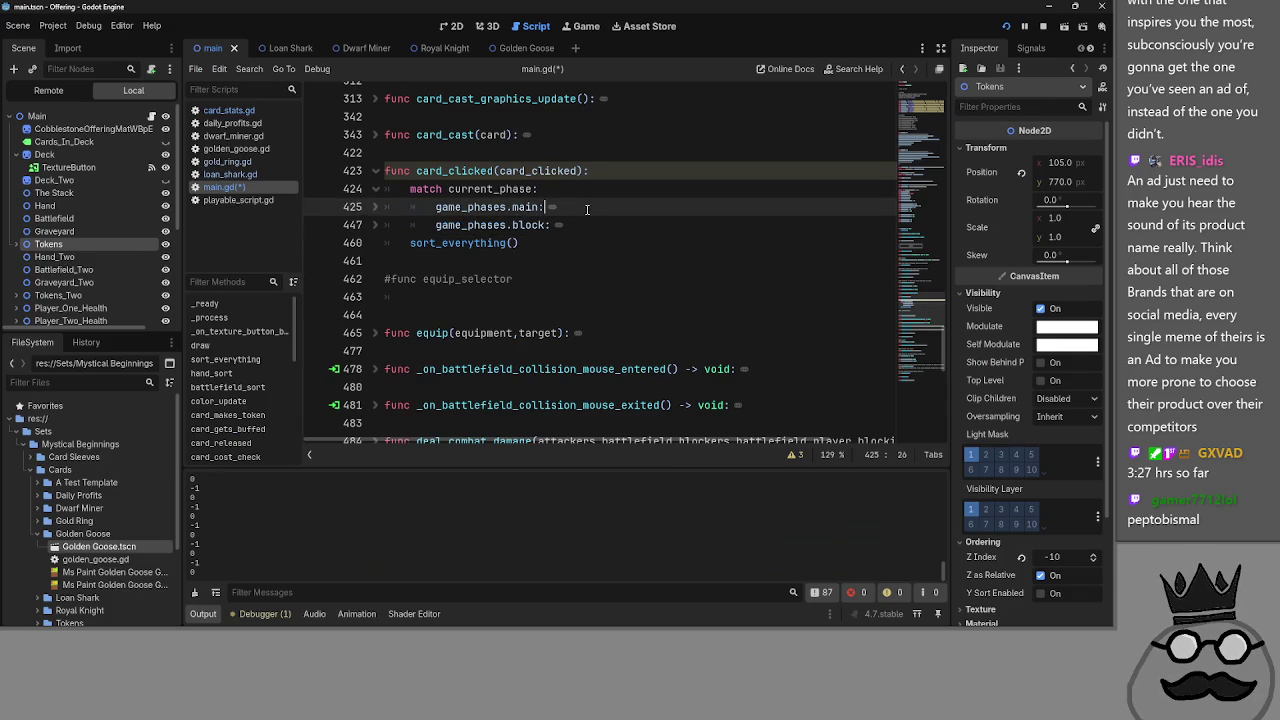
click(375, 206)
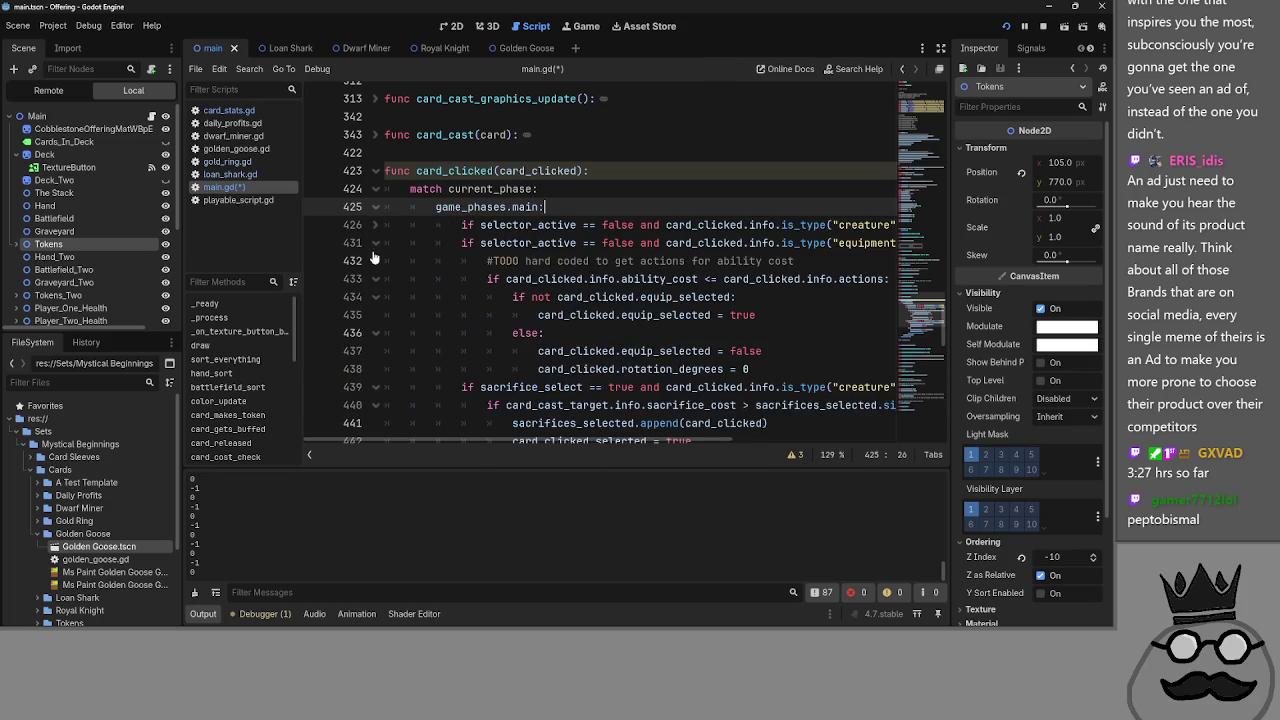
- Fold the equipment and sacrifice checks, expand the block case, and fold line 448's attacking check
click(375, 243)
click(375, 261)
click(375, 279)
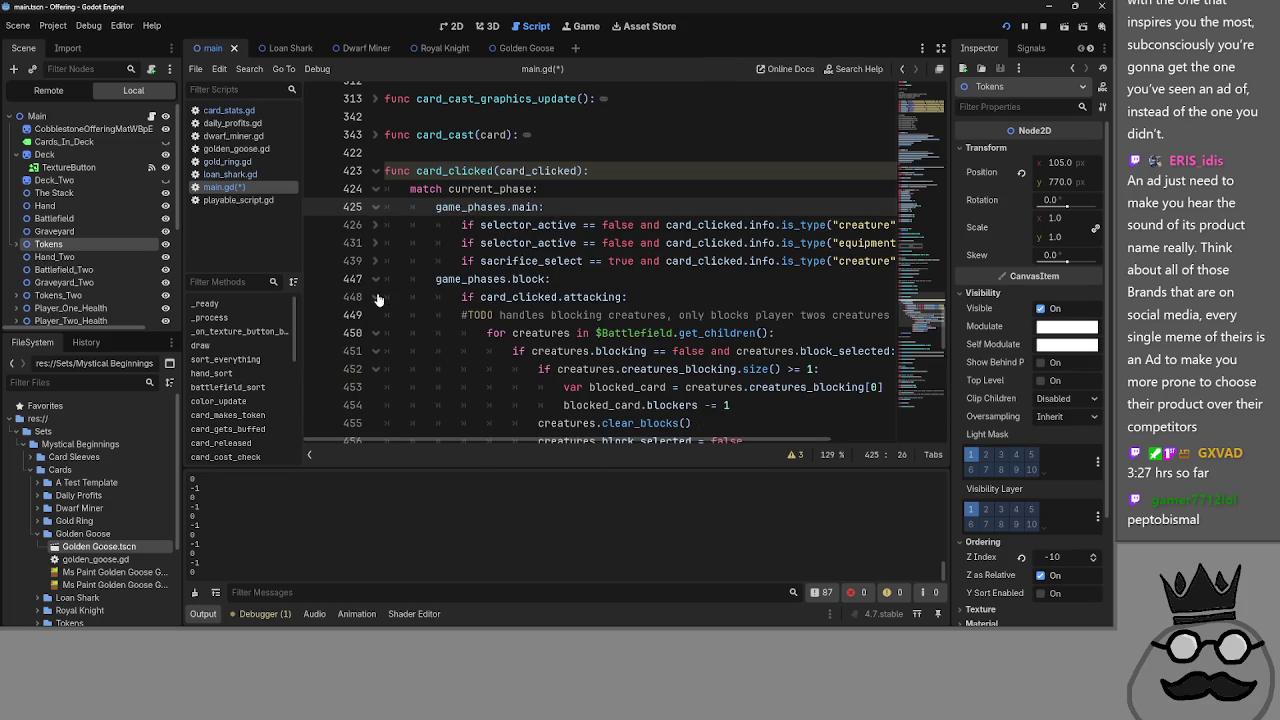
click(367, 297)
click(375, 297)
key(Left)
key(Left)
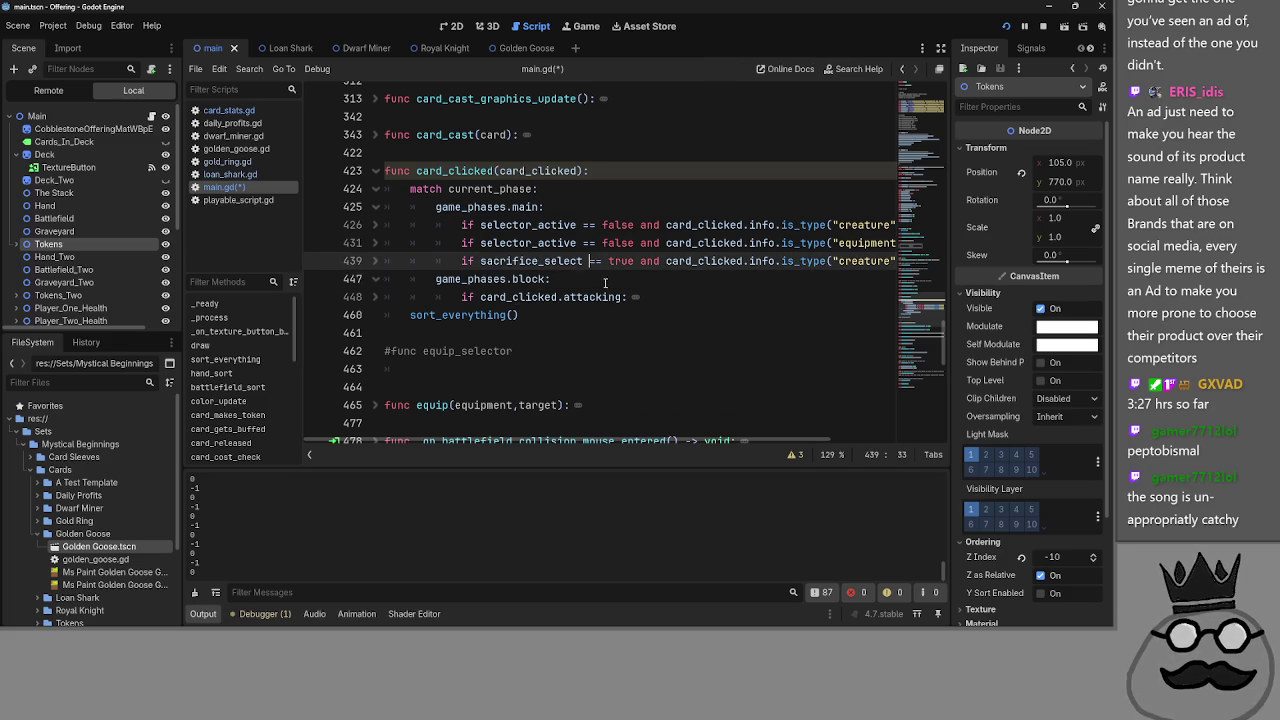
- Review the folded match by stepping the caret between the game_phases.main and block lines
scroll(761, 401, right, 3)
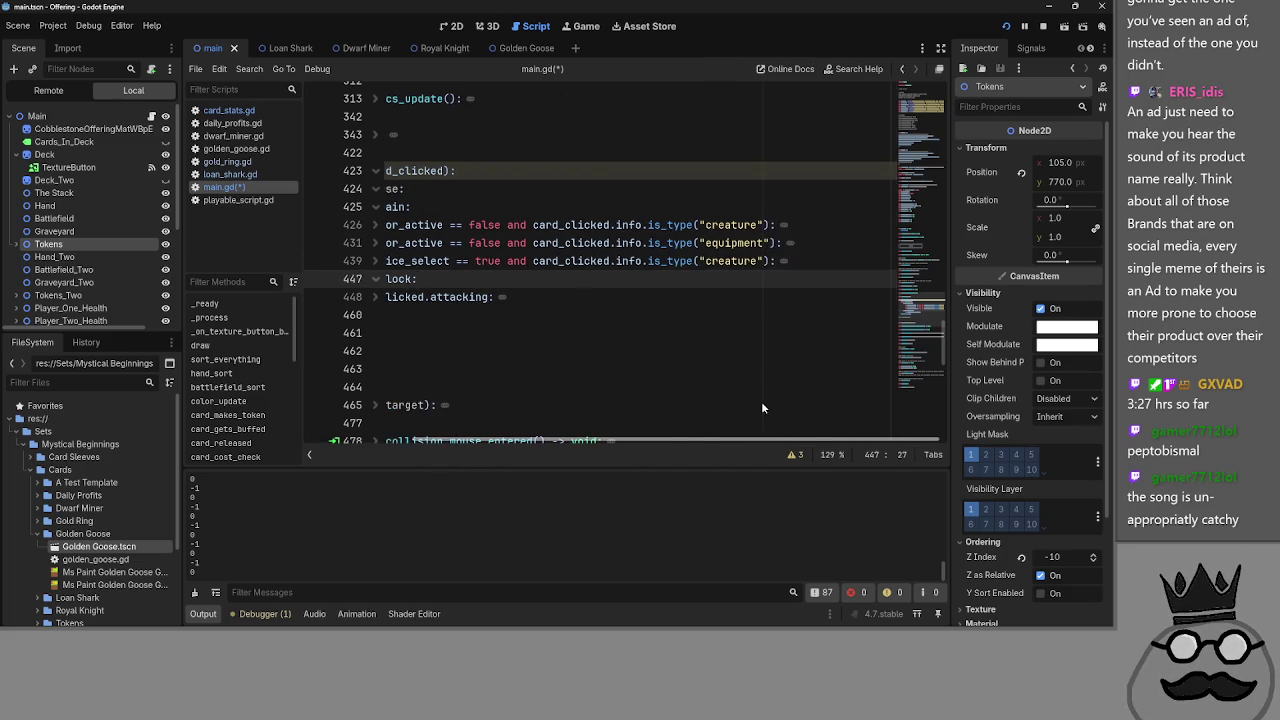
scroll(521, 365, left, 3)
click(597, 210)
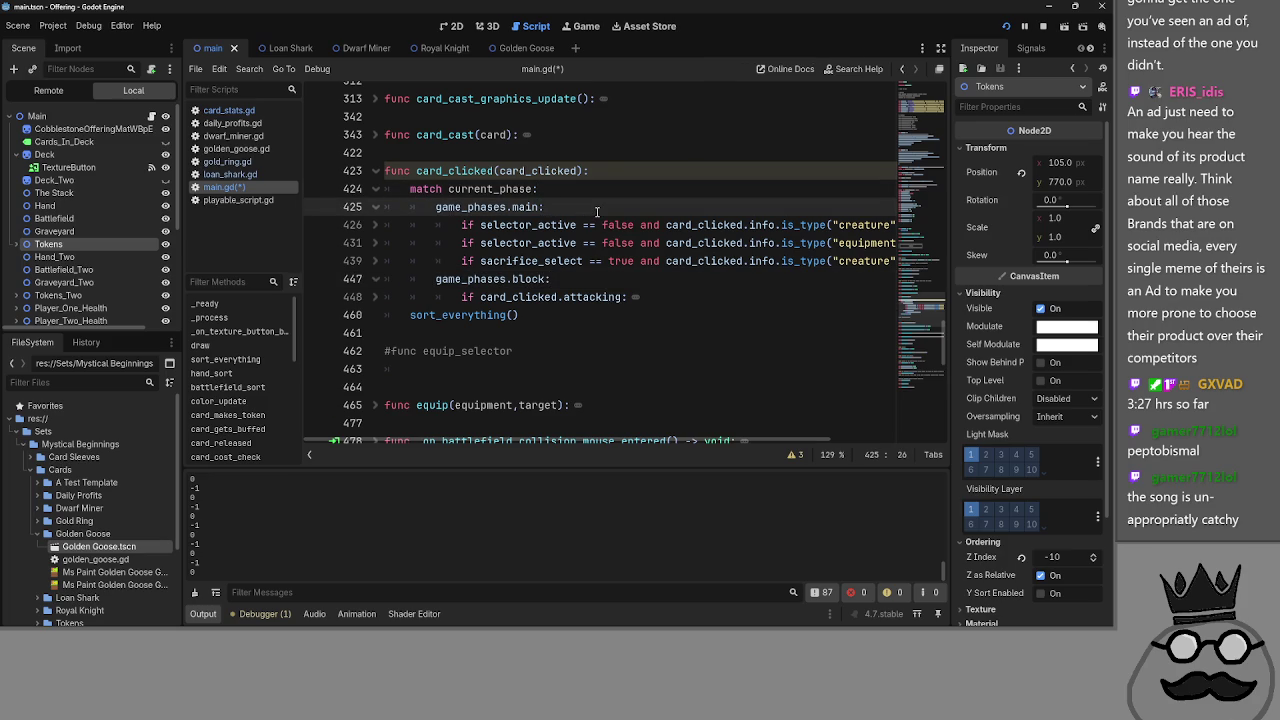
key(Up)
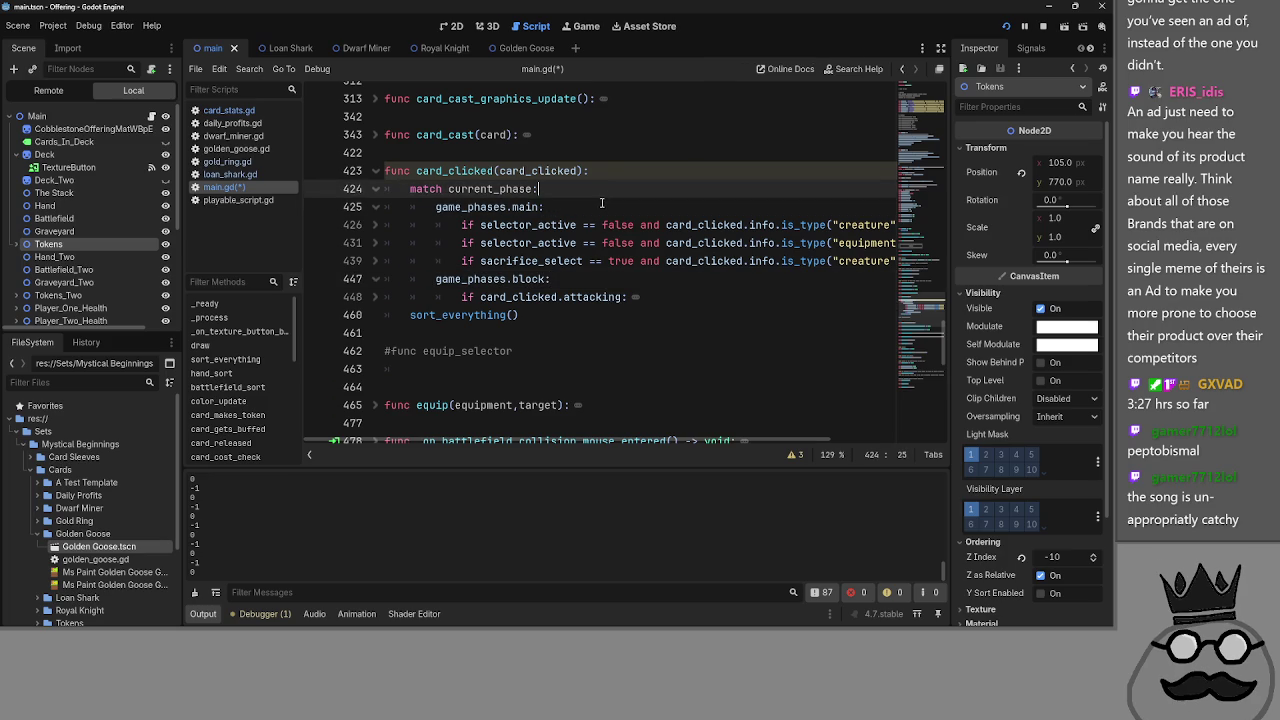
key(Down)
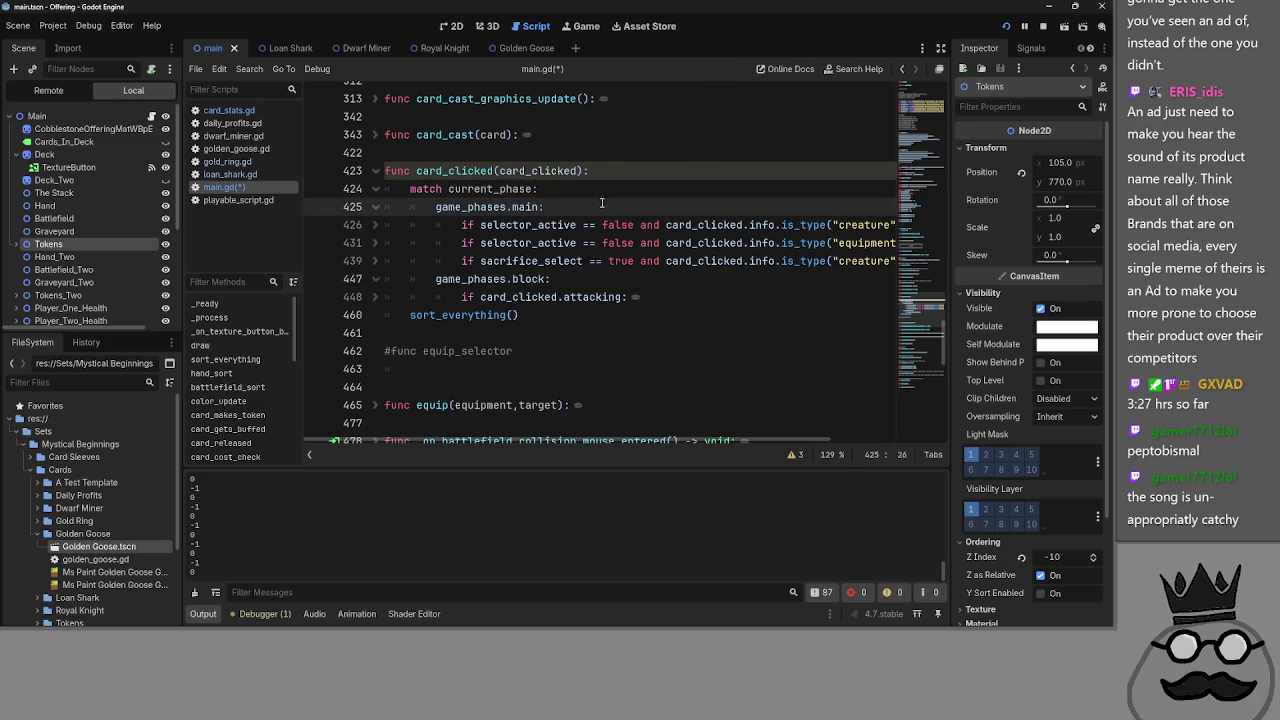
click(622, 270)
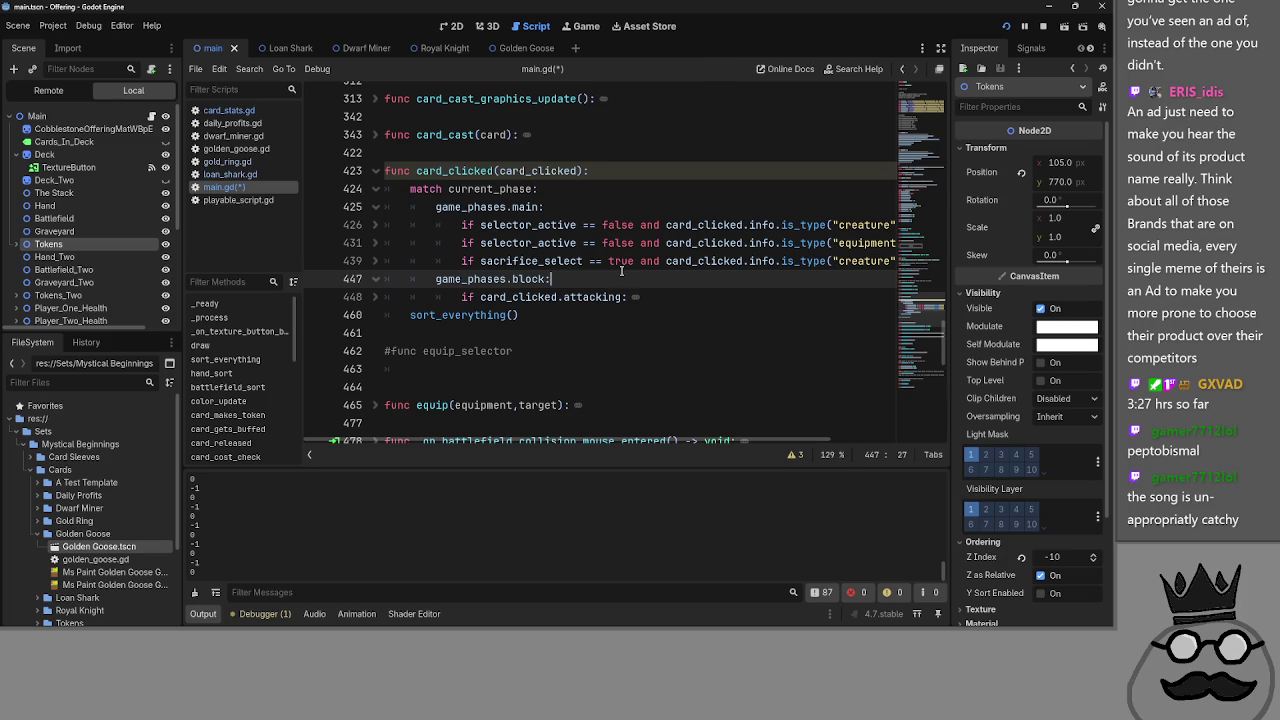
click(625, 207)
key(Up)
key(Down)
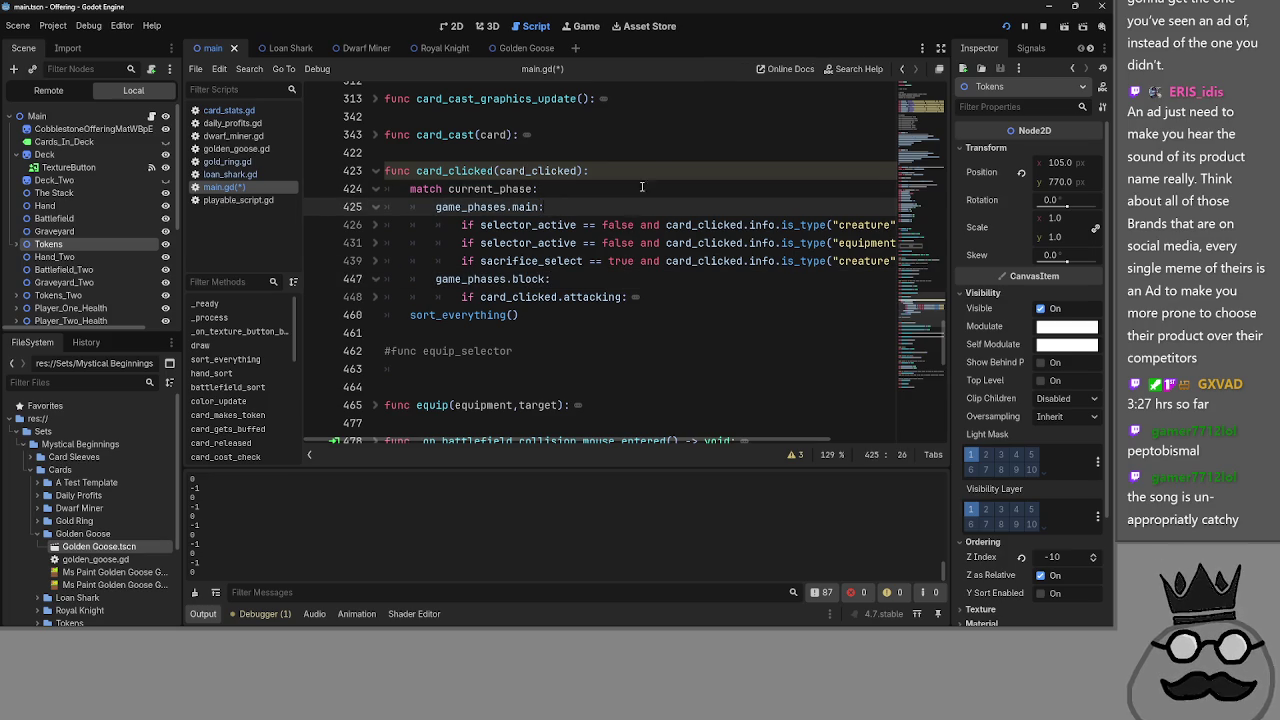
key(Down)
key(Down)
key(Down)
key(Up)
key(Up)
key(Up)
key(Up)
key(Up)
key(Down)
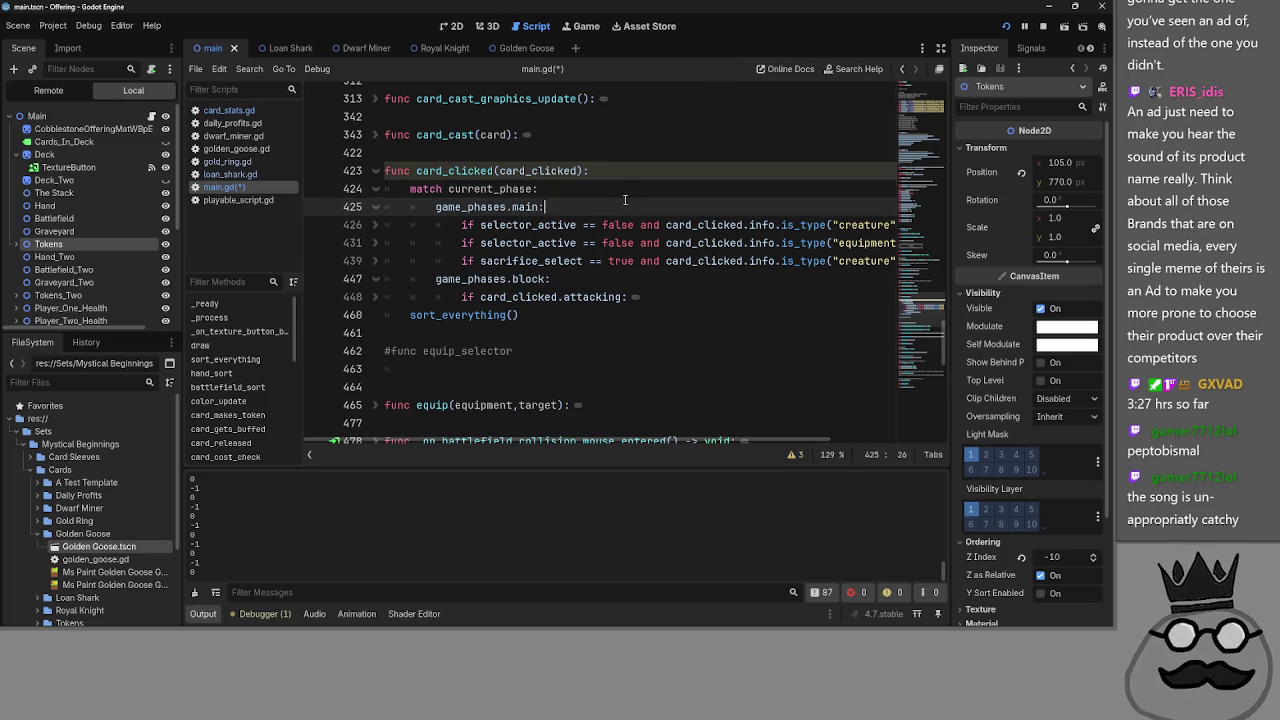
- Browse the Steam library Home grid, filter it to 9 of 51 games, and minimize Steam
key(alt+Tab)
key(alt+Tab)
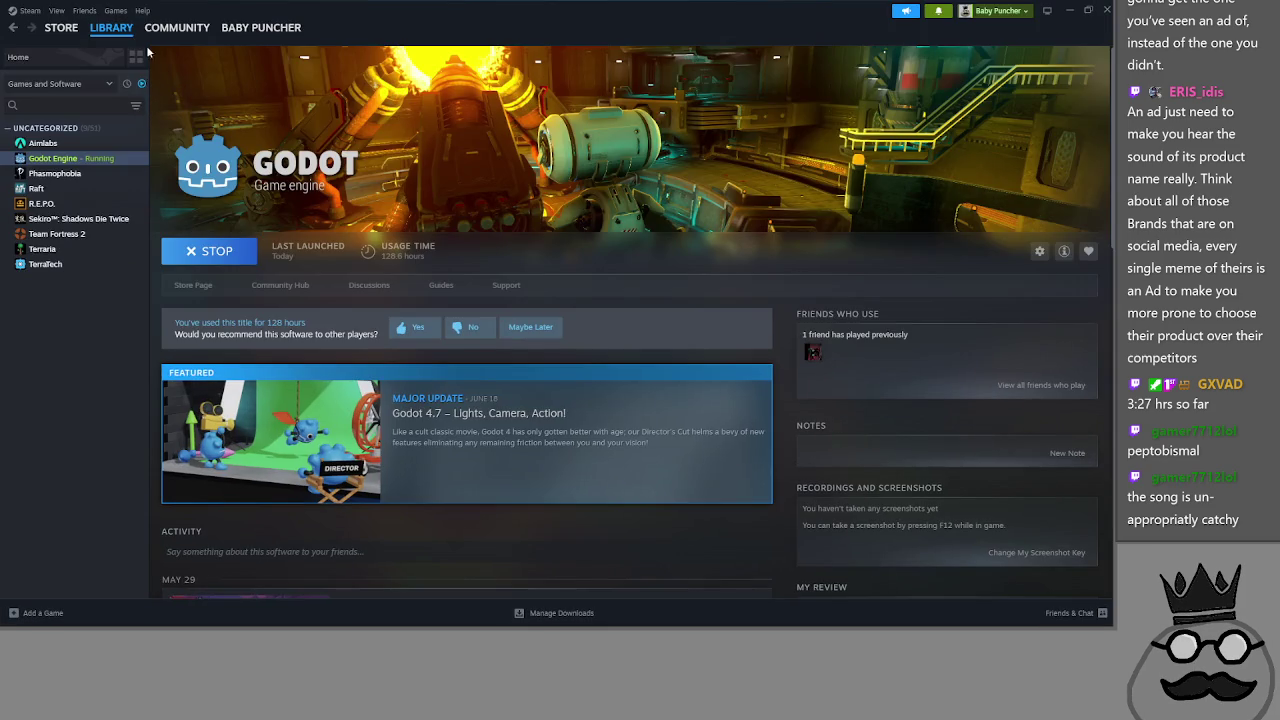
click(40, 57)
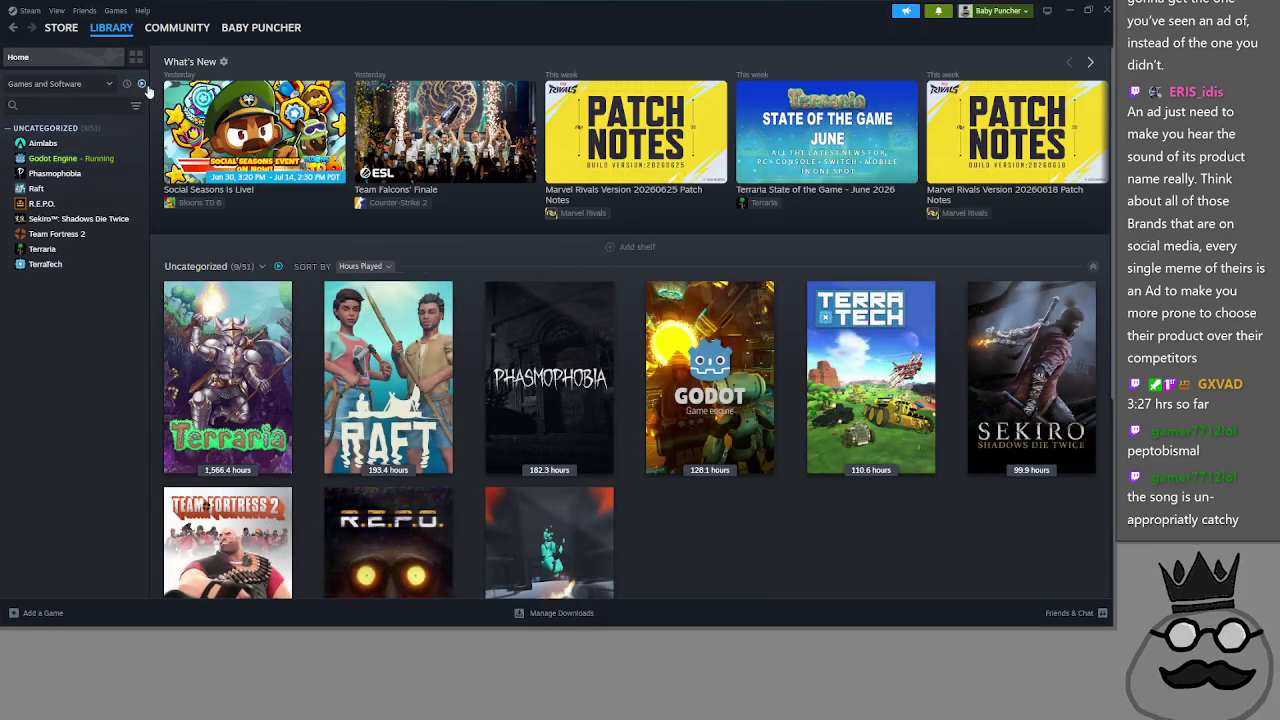
scroll(646, 319, down, 10)
scroll(672, 278, down, 5)
scroll(650, 380, up, 3)
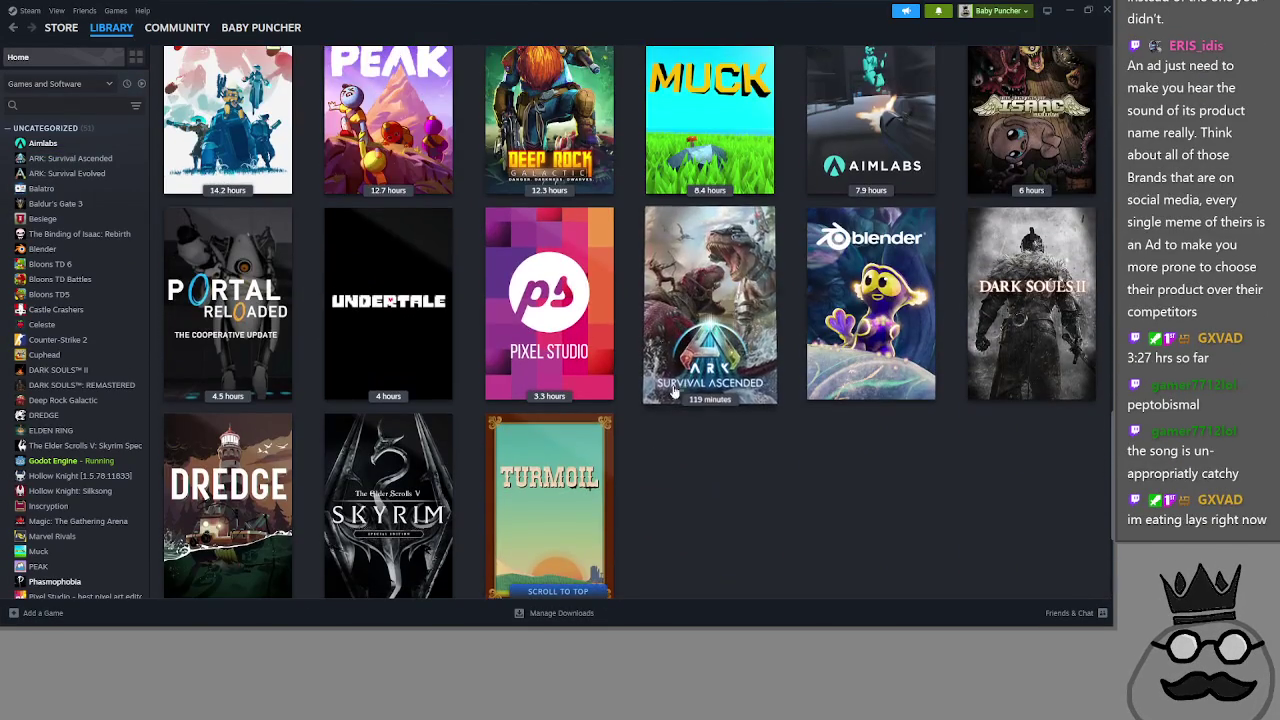
scroll(625, 490, down, 1)
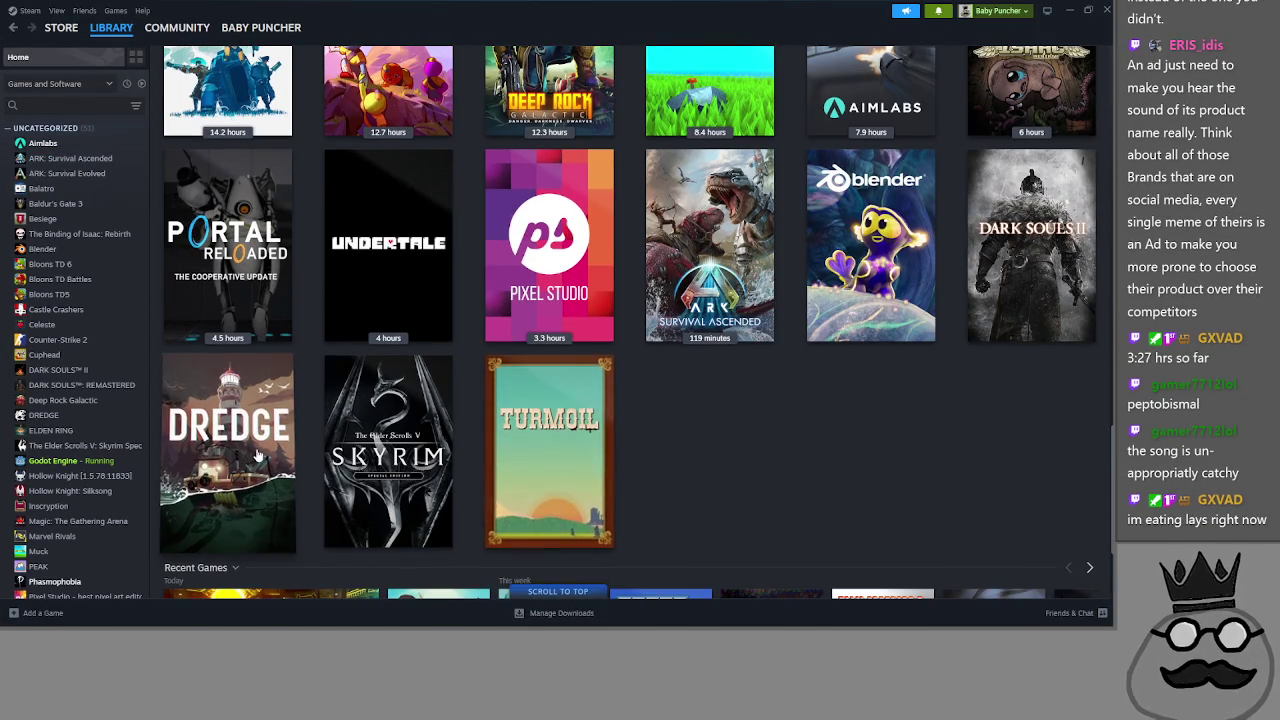
scroll(567, 500, up, 1)
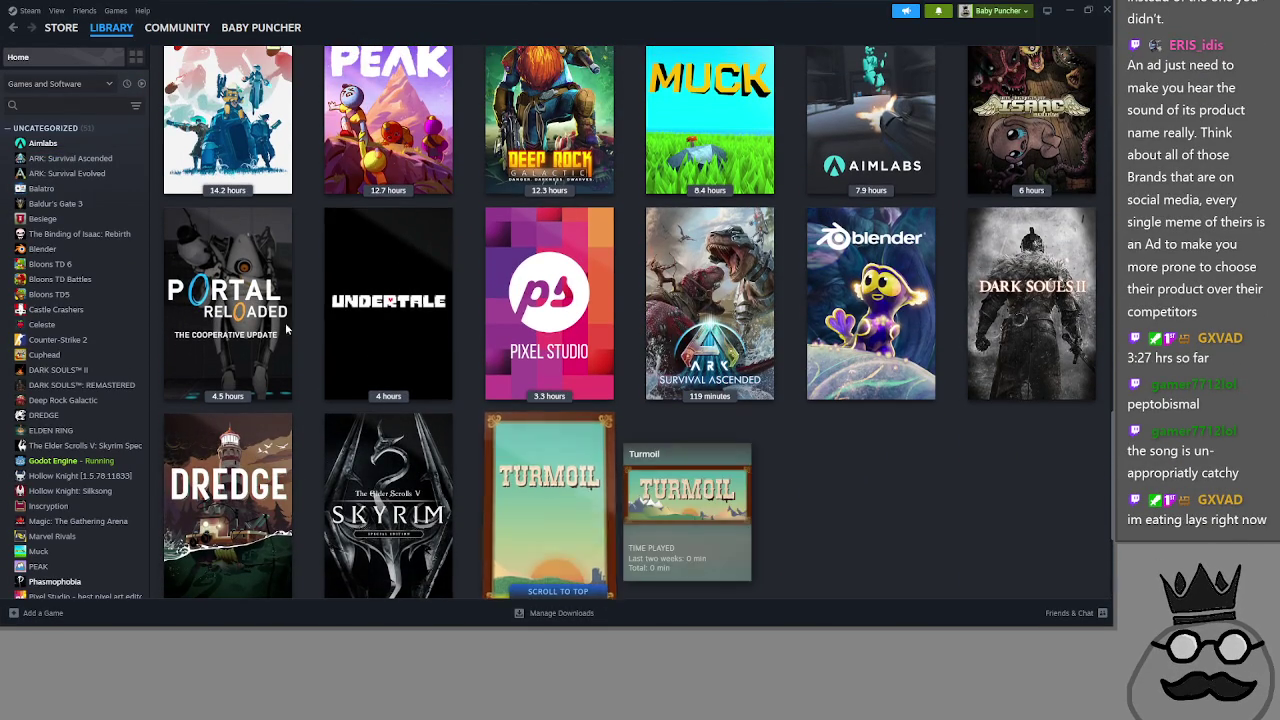
click(142, 84)
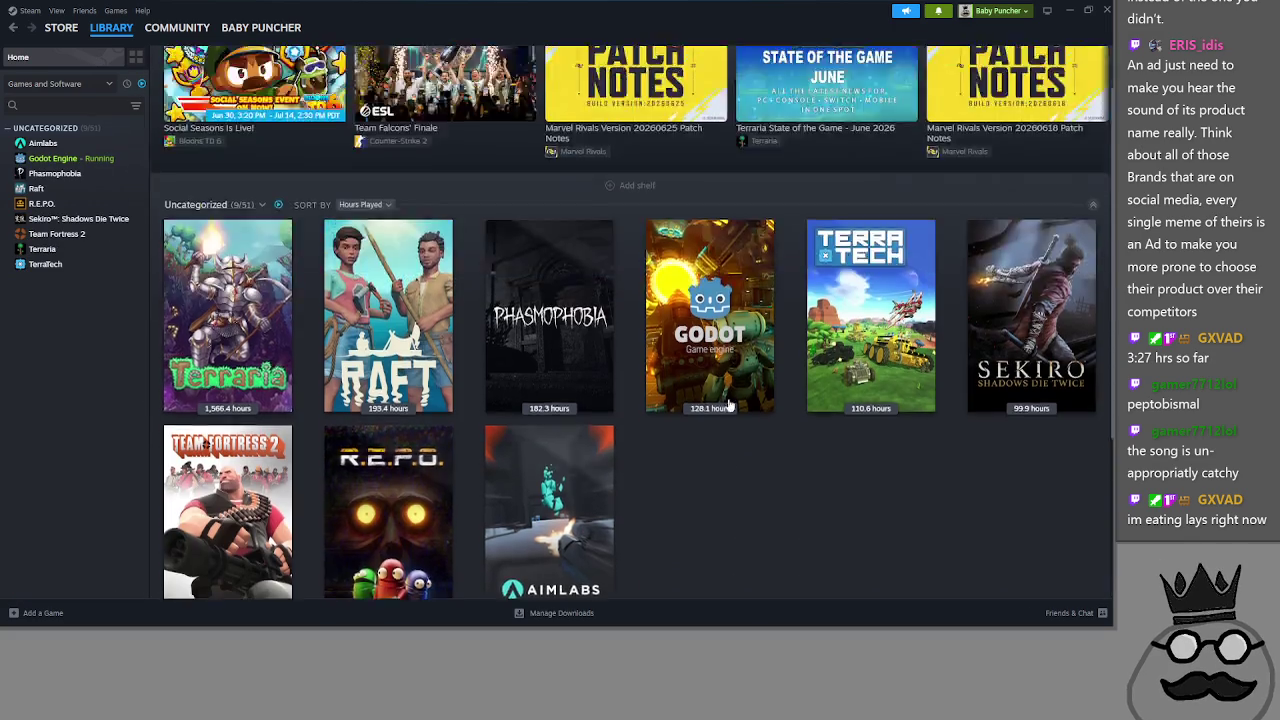
scroll(690, 503, down, 1)
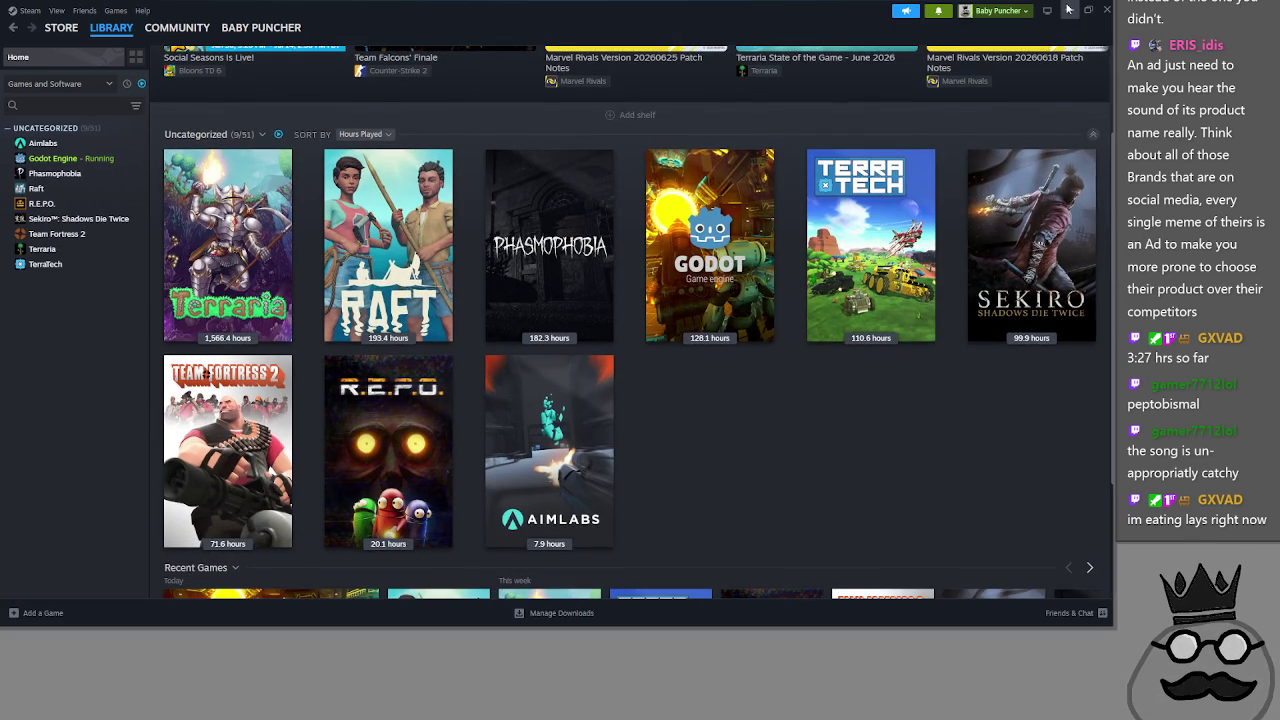
click(1069, 9)
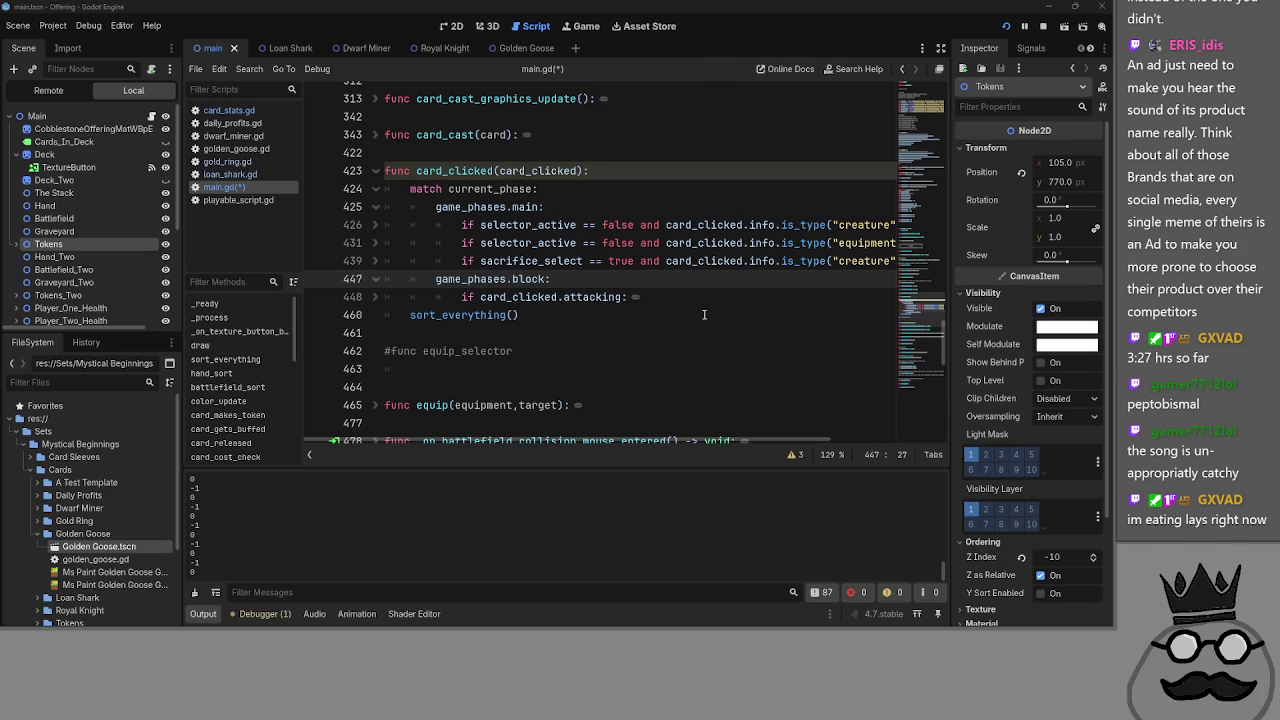
- Bring up the window switcher to look for the browser, then dismiss it with Escape
key(alt+Tab)
key(alt+Tab)
key(alt+Tab)
key(Escape)
- Maximize the Moss Grotto YouTube window, restore and reposition it, then return to Godot
key(alt+Tab)
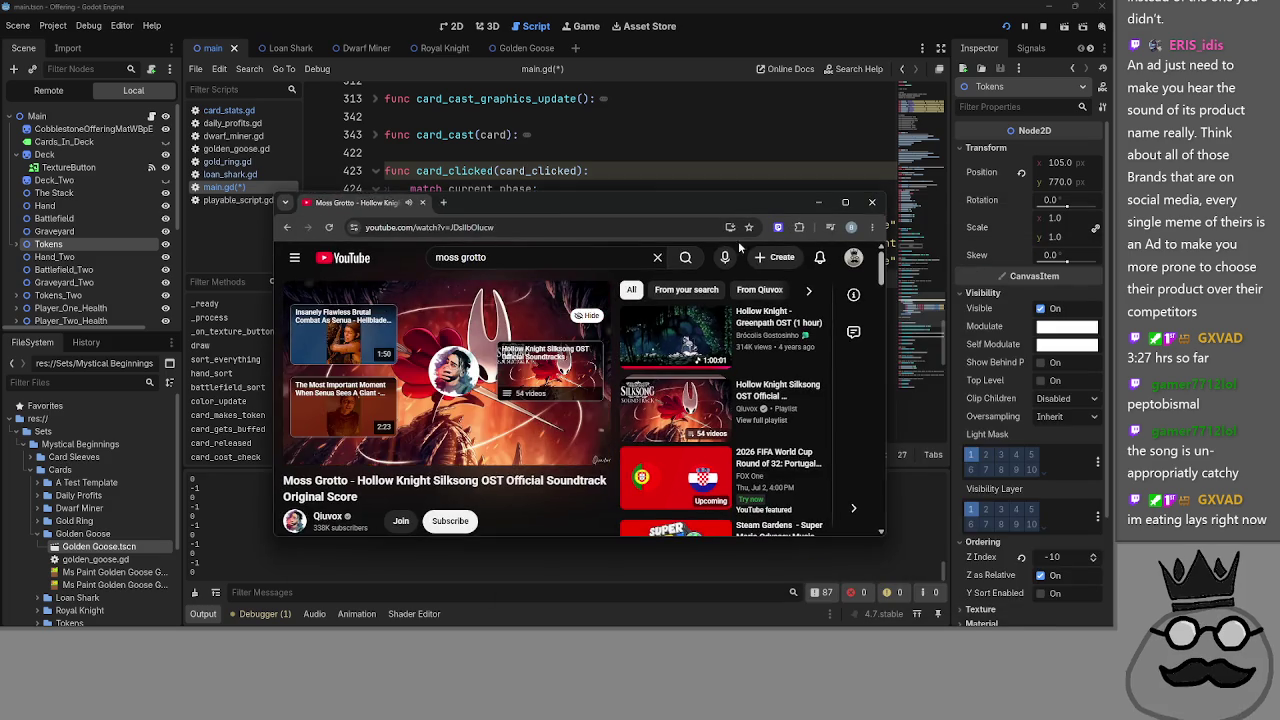
drag(629, 264, 630, 193)
click(732, 190)
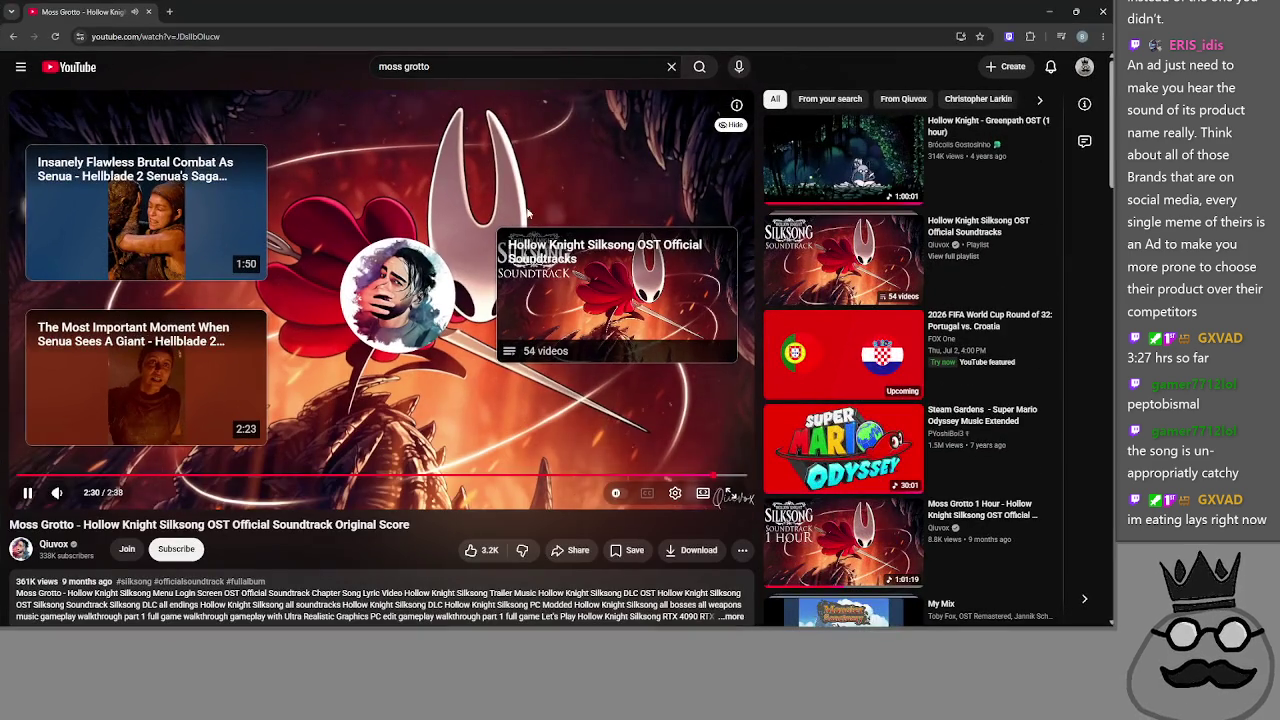
click(1076, 11)
drag(229, 216, 268, 203)
key(alt+Tab)
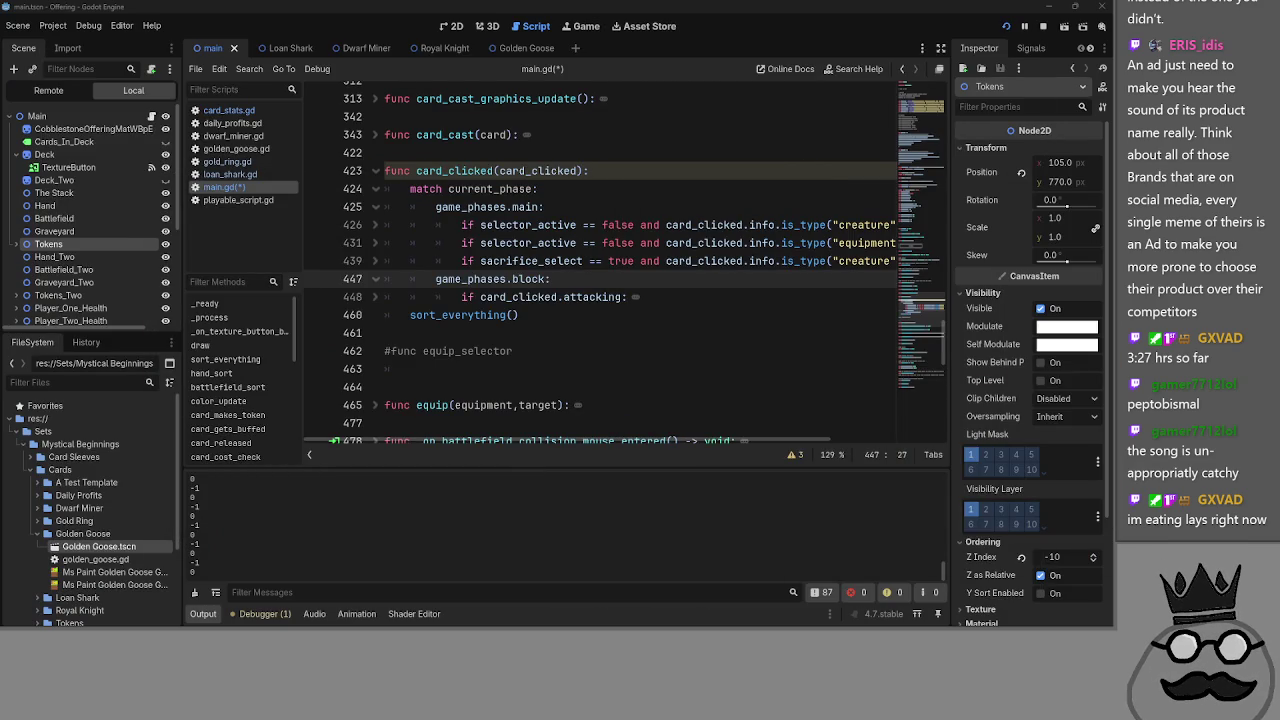
- Fold card_clicked at line 423 into its header line, leaving the caret on line 461
key(Down)
click(432, 332)
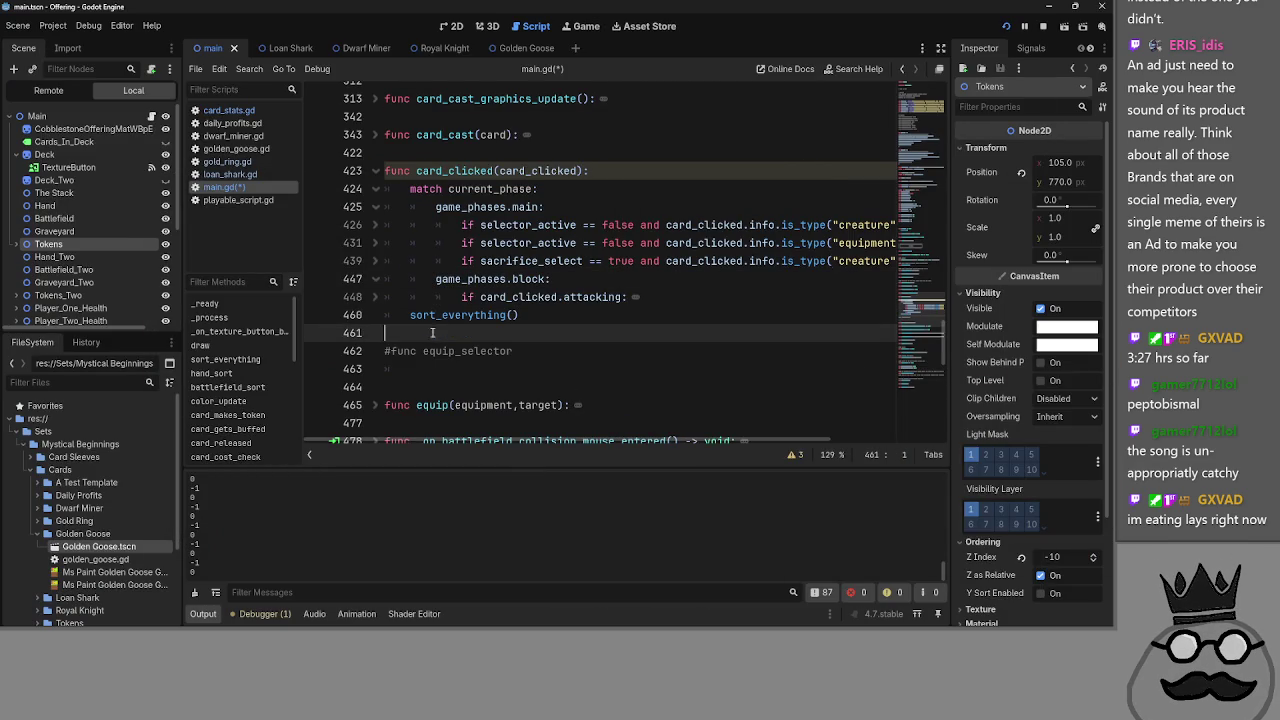
click(377, 171)
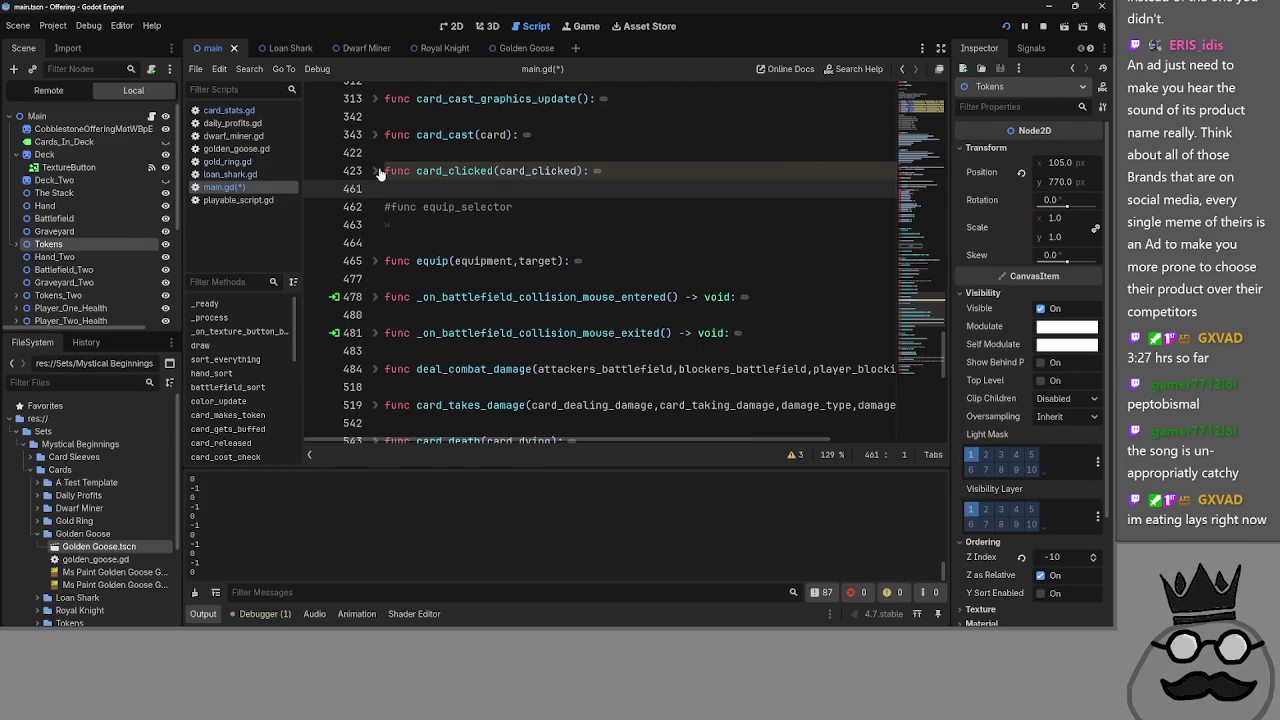
key(alt+Tab)
key(alt+Tab)
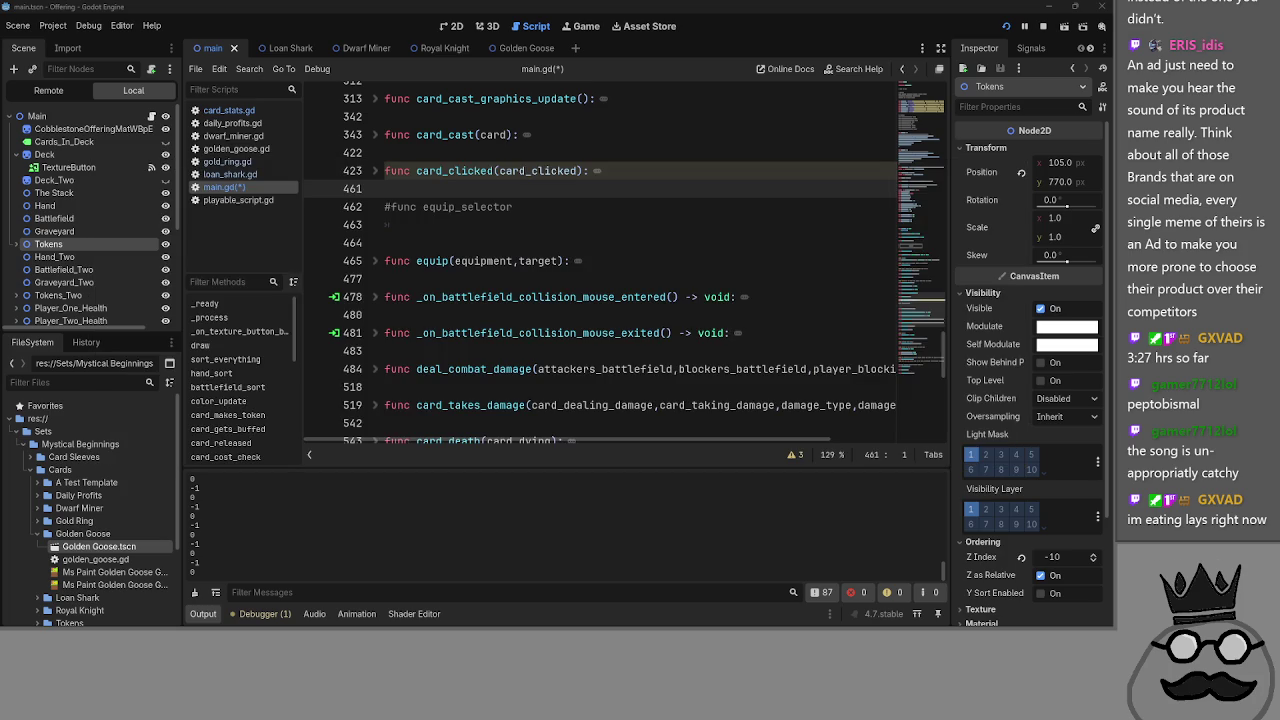